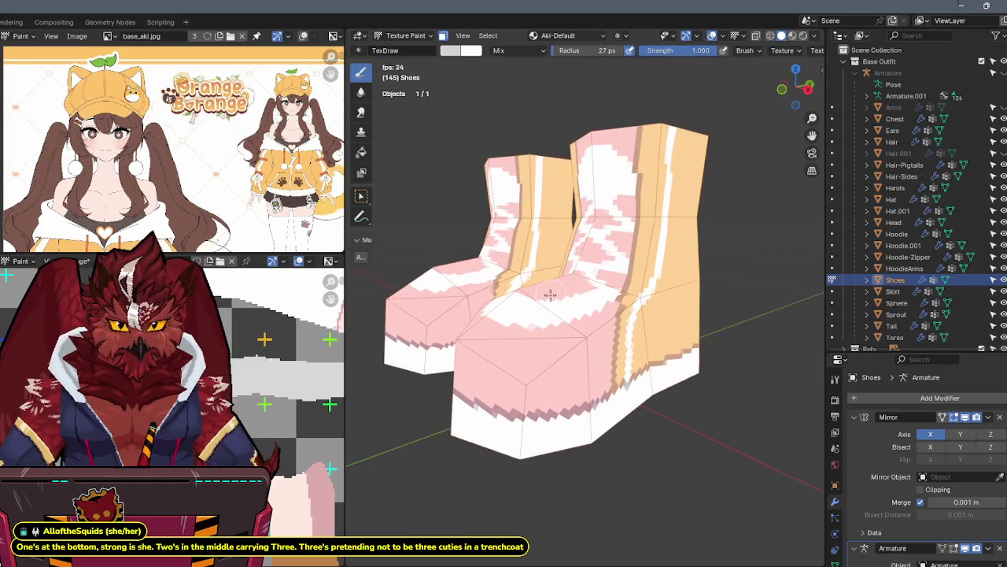
# Zoom in on the pink, white and orange pixel-painted boots
pyautogui.scroll(2, 219, 151)
# Zoom the image editor in on the reference sheet's shoes
pyautogui.scroll(2, 218, 150)
pyautogui.scroll(2, 219, 150)
pyautogui.scroll(1, 219, 150)
pyautogui.scroll(1, 218, 150)
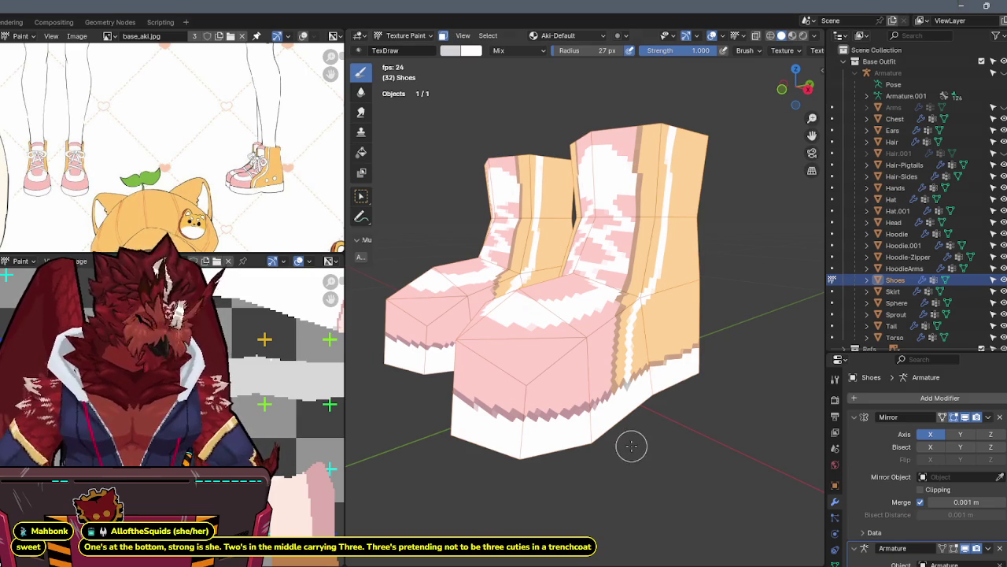
# Orbit and zoom the viewport to a near-front view of the shoes, dabbing white on the orange side
pyautogui.moveTo(542, 214)
pyautogui.mouseDown(button='middle')
pyautogui.moveTo(546, 252)
pyautogui.moveTo(557, 241)
pyautogui.moveTo(626, 266)
pyautogui.moveTo(599, 270)
pyautogui.mouseUp(button='middle')
pyautogui.scroll(1, 599, 270)
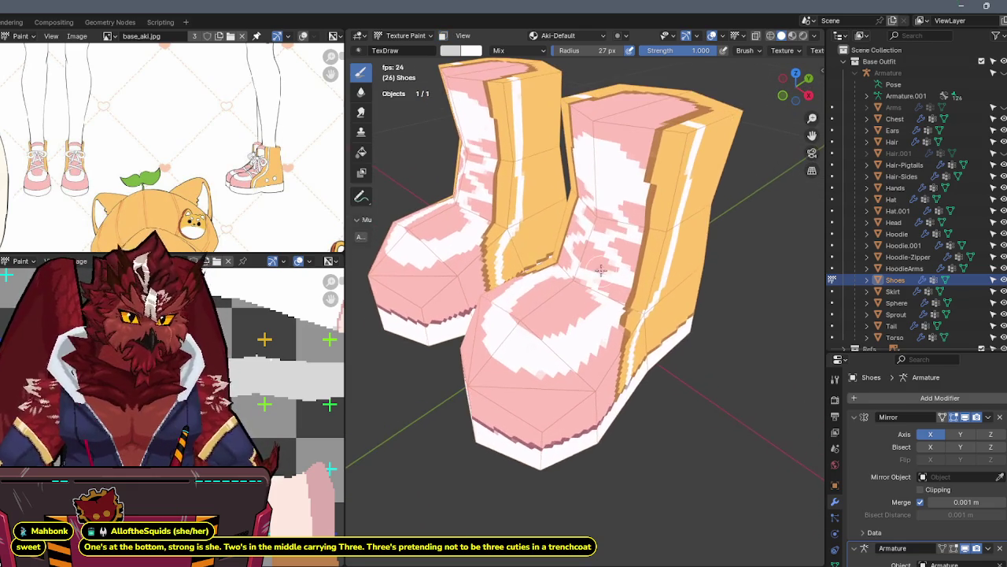
pyautogui.scroll(1, 615, 291)
pyautogui.scroll(2, 618, 287)
pyautogui.moveTo(617, 287)
pyautogui.mouseDown(button='middle')
pyautogui.moveTo(649, 256)
pyautogui.moveTo(583, 180)
pyautogui.moveTo(551, 299)
pyautogui.moveTo(593, 309)
pyautogui.mouseUp(button='middle')
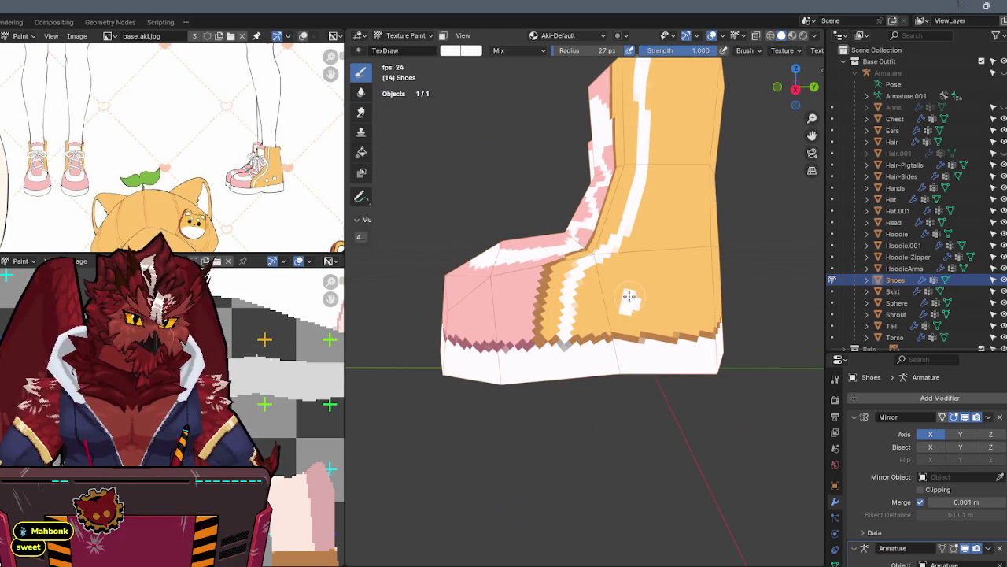
# Paint two white crosses on the orange side and snap to an orthographic X-axis side view
pyautogui.moveTo(621, 301)
pyautogui.mouseDown(button='middle')
pyautogui.moveTo(631, 279)
pyautogui.moveTo(617, 288)
pyautogui.mouseUp(button='middle')
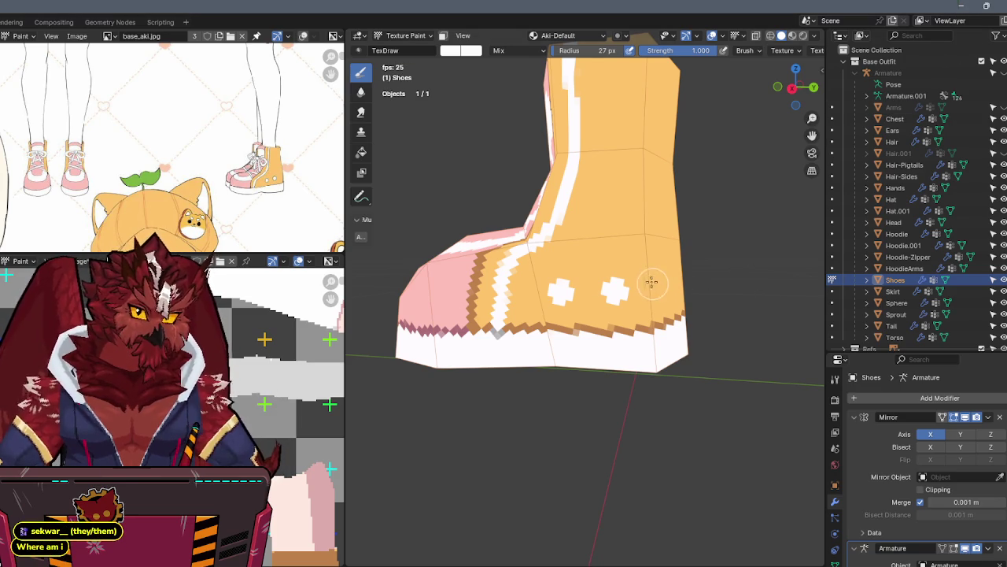
pyautogui.moveTo(652, 284); pyautogui.dragTo(670, 288, button='middle')
pyautogui.moveTo(523, 230); pyautogui.dragTo(484, 227, button='middle')
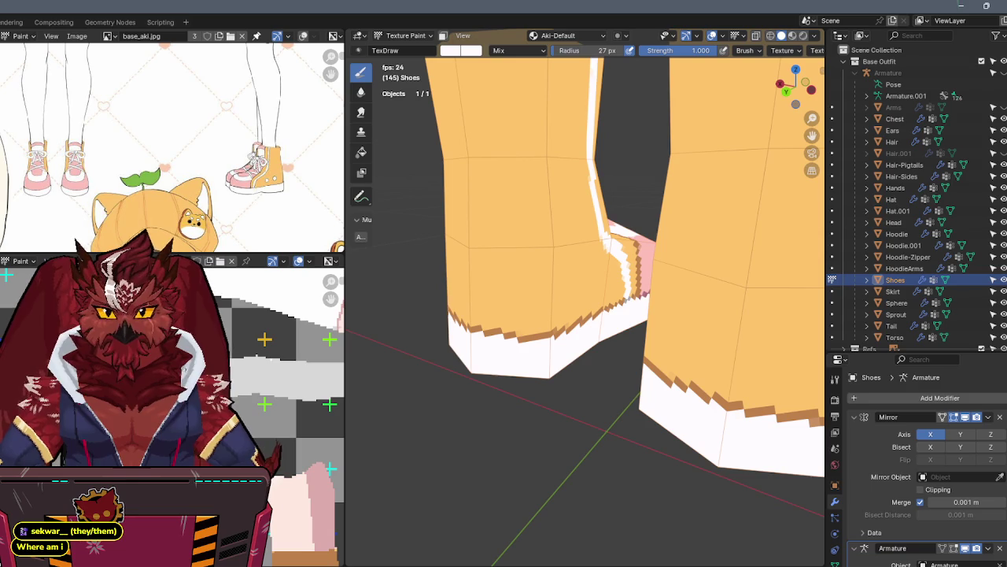
pyautogui.moveTo(670, 275); pyautogui.dragTo(618, 227, button='middle')
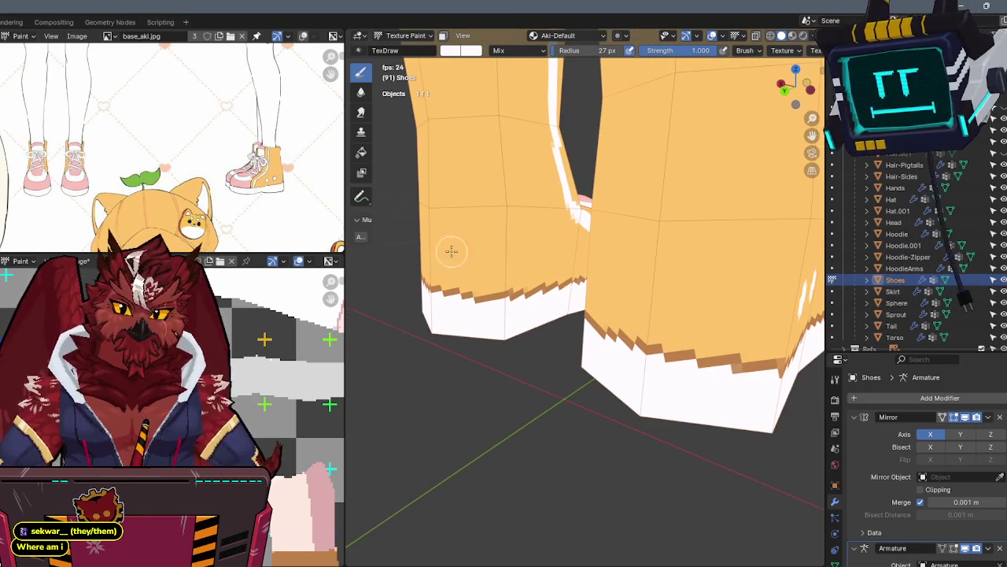
pyautogui.moveTo(452, 248); pyautogui.dragTo(521, 285, button='middle')
pyautogui.moveTo(582, 265); pyautogui.dragTo(652, 252, button='middle')
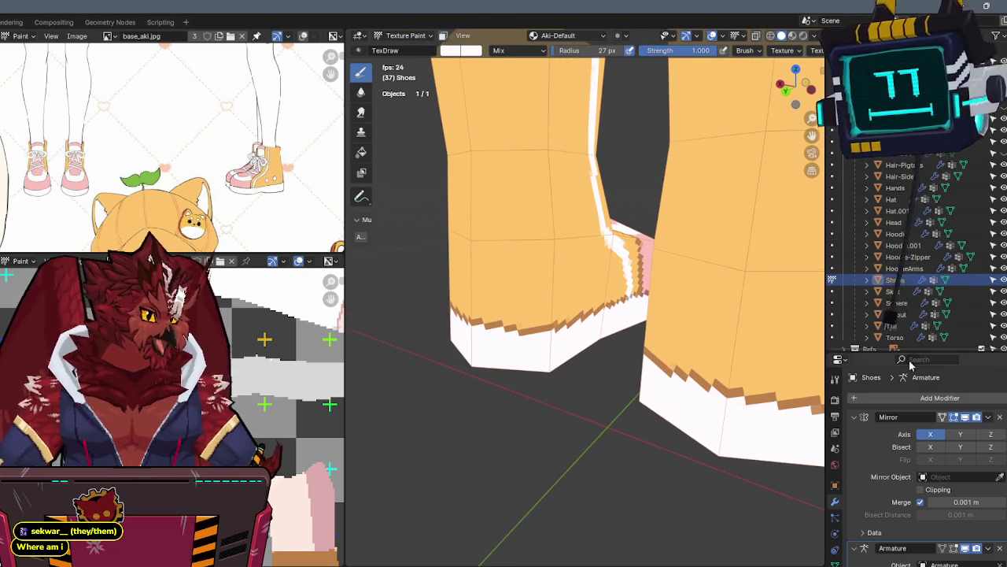
pyautogui.moveTo(693, 252)
pyautogui.mouseDown(button='middle')
pyautogui.moveTo(757, 263)
pyautogui.moveTo(726, 265)
pyautogui.moveTo(760, 212)
pyautogui.mouseUp(button='middle')
pyautogui.click(795, 86)
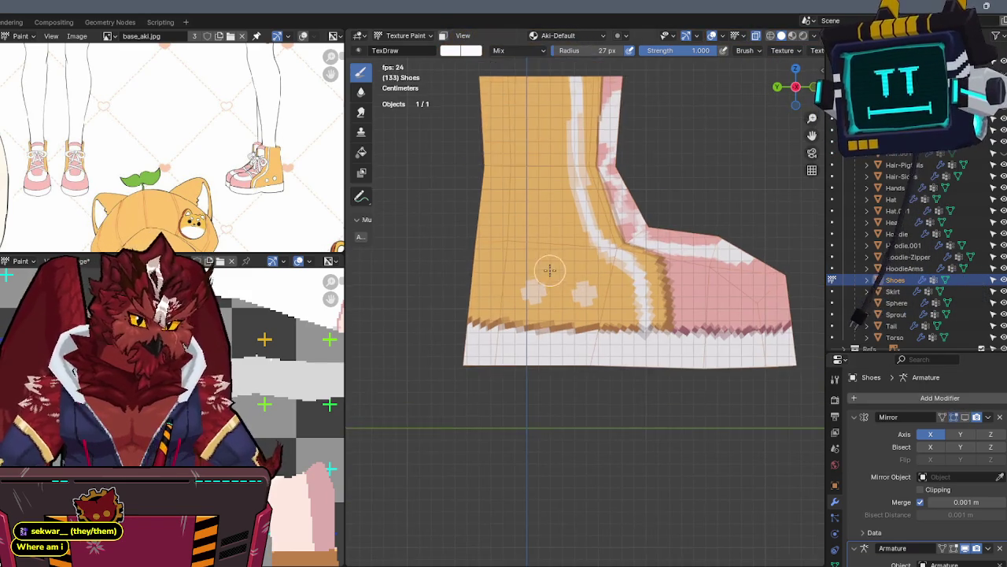
# Zoom in, dab white on the orange side and undo the misplaced dab
pyautogui.scroll(1, 546, 270)
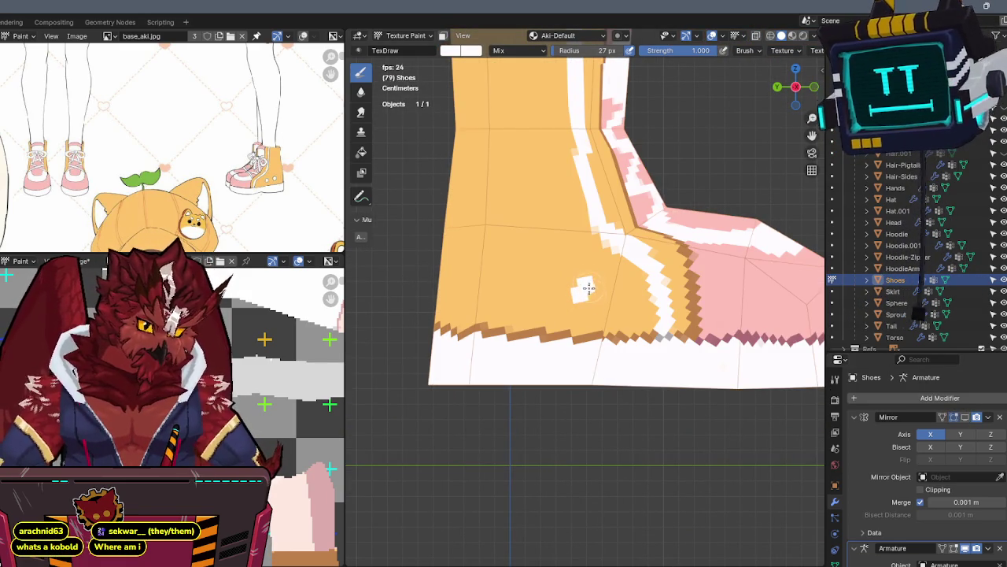
pyautogui.click(589, 295)
pyautogui.click(519, 290)
pyautogui.hotkey('ctrl', 'z')
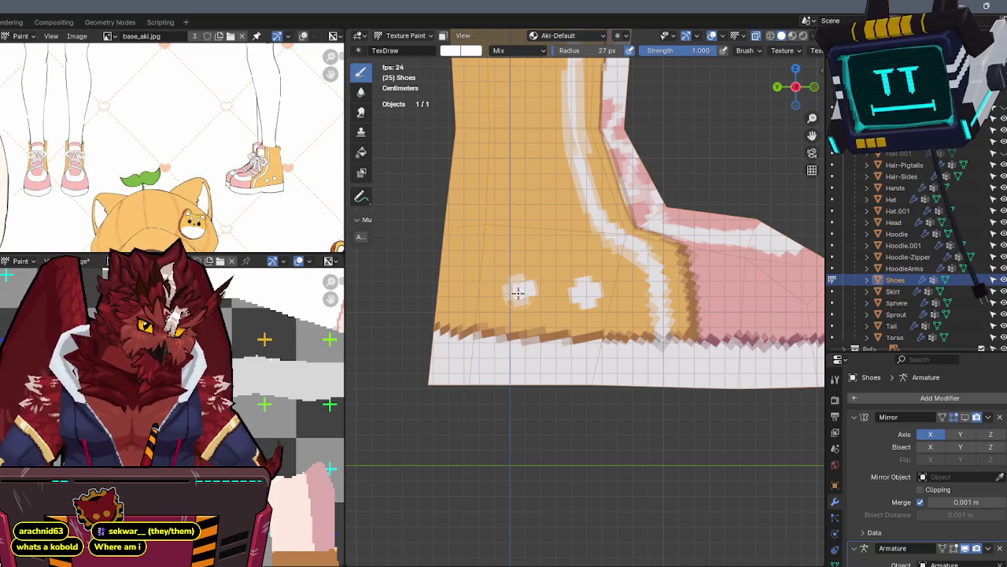
# Sample white from the painted dot and repaint the crosses, orbiting to check
pyautogui.press('s')
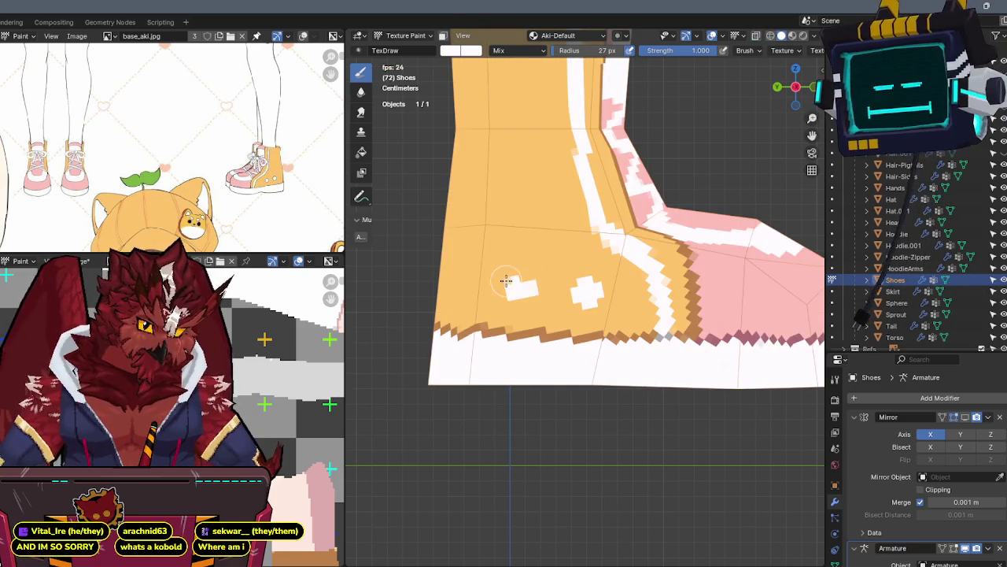
pyautogui.click(524, 281)
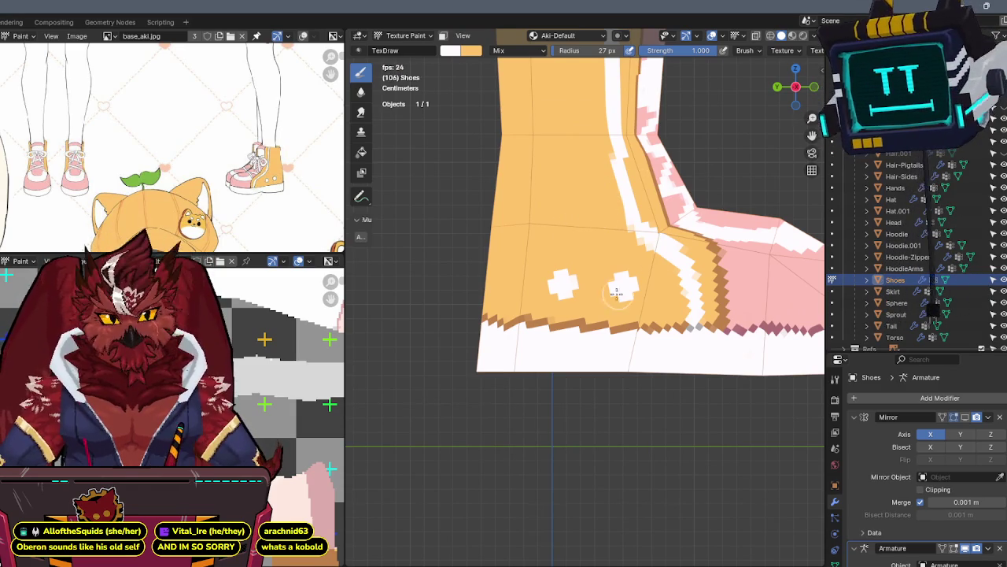
pyautogui.moveTo(625, 290); pyautogui.dragTo(740, 279, button='middle')
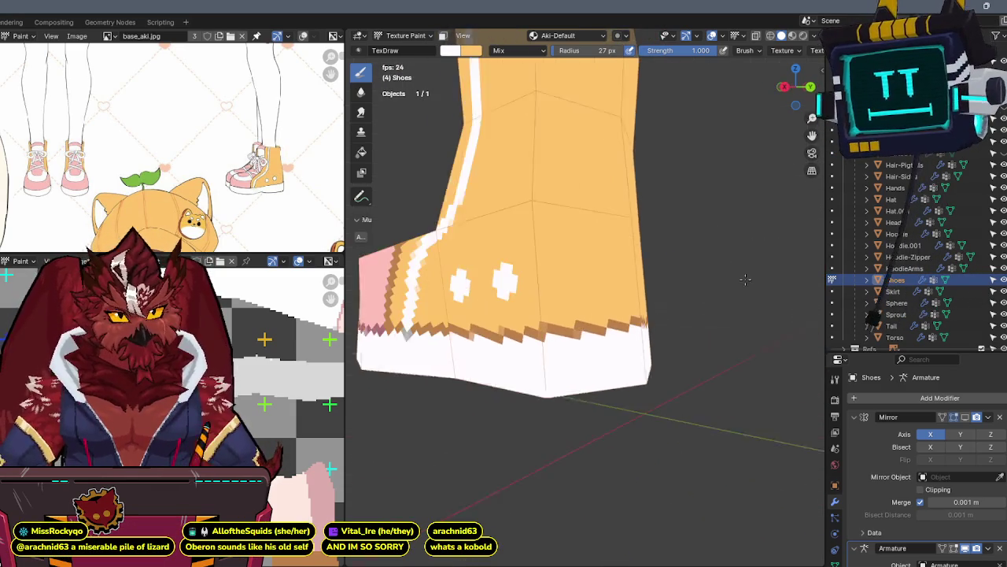
pyautogui.moveTo(740, 279)
pyautogui.mouseDown(button='middle')
pyautogui.moveTo(720, 258)
pyautogui.moveTo(641, 291)
pyautogui.moveTo(679, 294)
pyautogui.moveTo(616, 290)
pyautogui.moveTo(648, 292)
pyautogui.moveTo(627, 310)
pyautogui.mouseUp(button='middle')
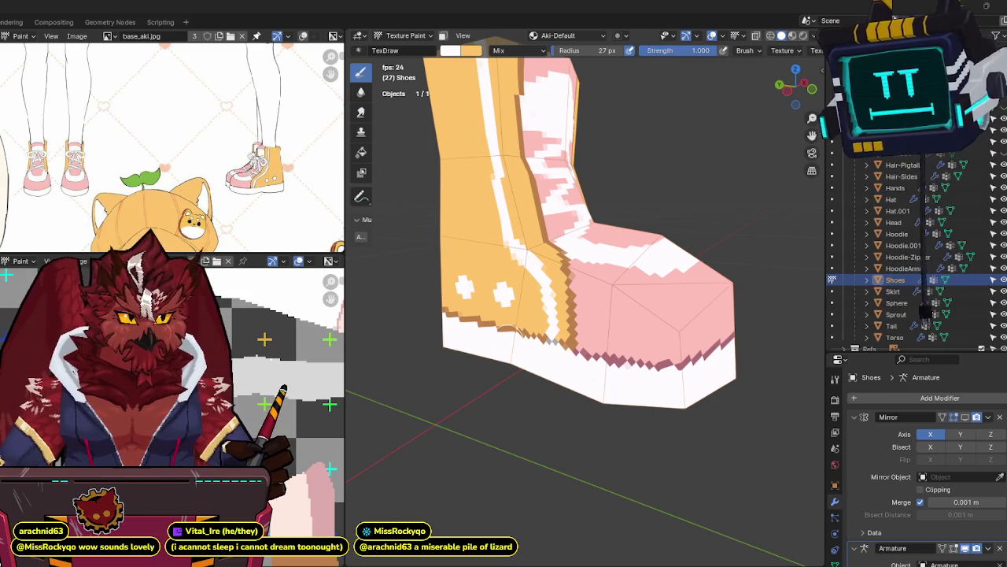
pyautogui.moveTo(640, 259); pyautogui.dragTo(626, 224, button='middle')
pyautogui.moveTo(468, 272)
pyautogui.mouseDown(button='middle')
pyautogui.moveTo(551, 321)
pyautogui.moveTo(594, 295)
pyautogui.mouseUp(button='middle')
pyautogui.moveTo(268, 393); pyautogui.dragTo(299, 336, button='middle')
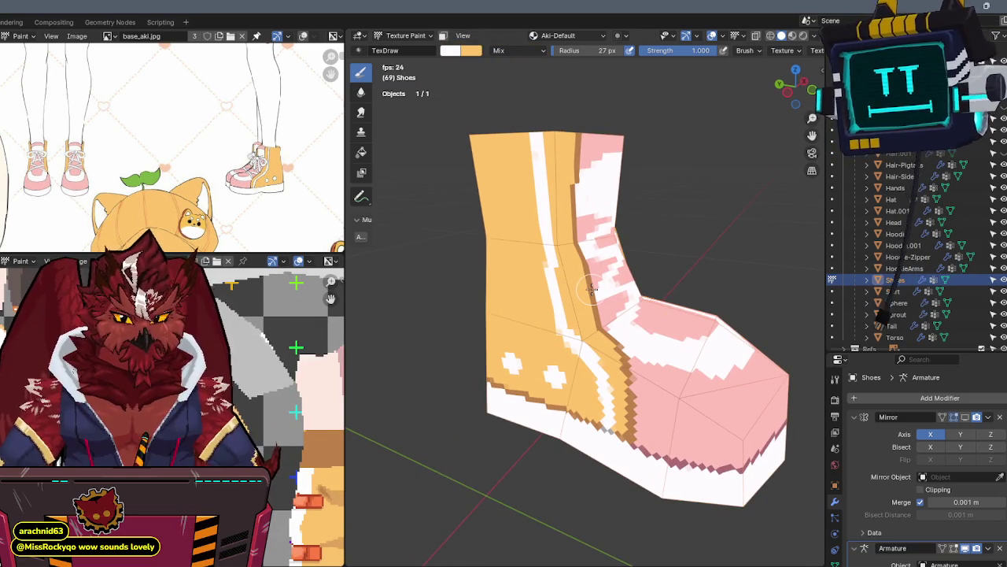
pyautogui.moveTo(557, 275)
pyautogui.mouseDown(button='middle')
pyautogui.moveTo(645, 255)
pyautogui.moveTo(629, 225)
pyautogui.moveTo(636, 243)
pyautogui.moveTo(569, 207)
pyautogui.mouseUp(button='middle')
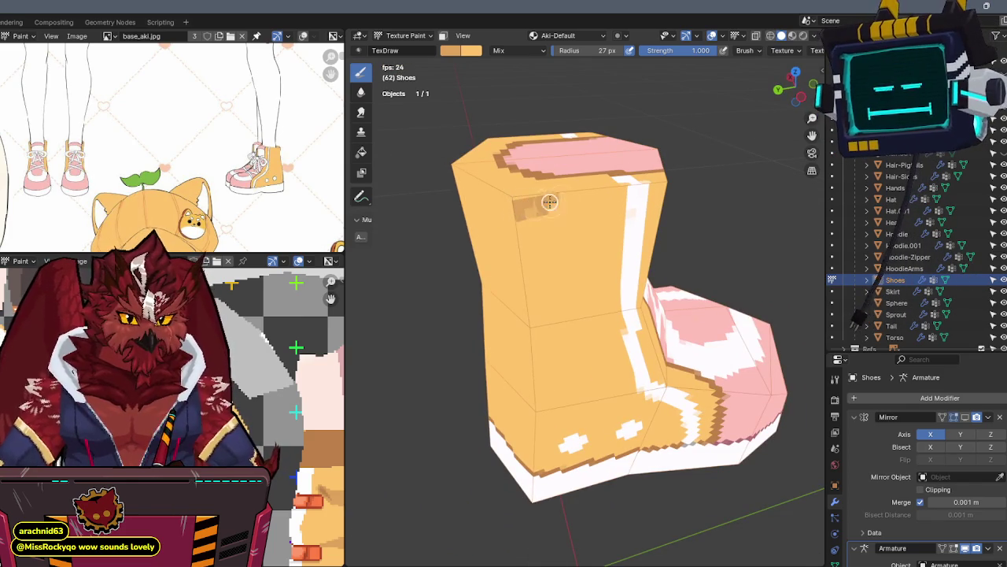
# Paint a grey stroke down the white strip on the shoe's front
pyautogui.moveTo(550, 207); pyautogui.dragTo(565, 176, button='middle')
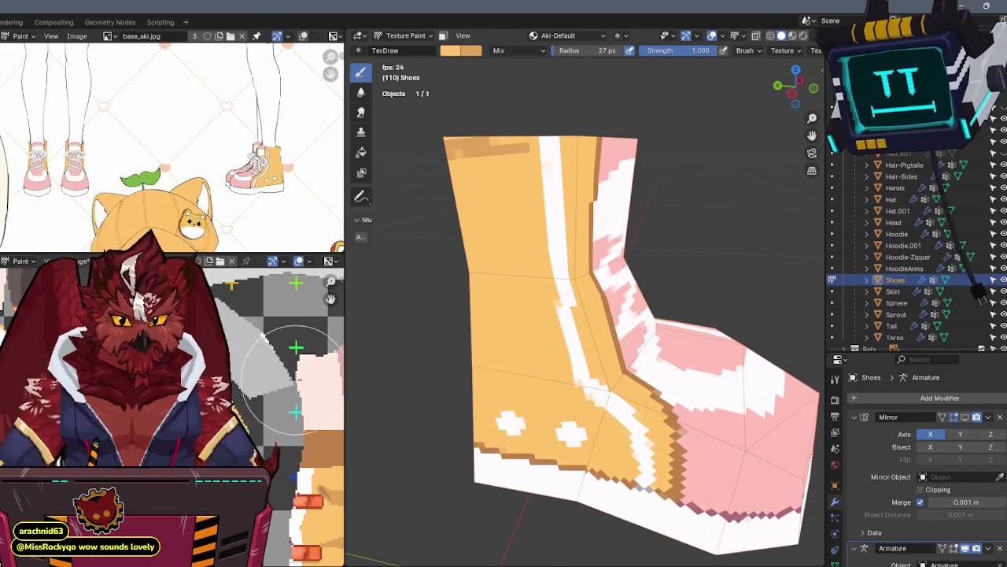
pyautogui.moveTo(547, 243)
pyautogui.mouseDown(button='middle')
pyautogui.moveTo(464, 224)
pyautogui.moveTo(490, 194)
pyautogui.moveTo(602, 131)
pyautogui.moveTo(566, 256)
pyautogui.moveTo(576, 214)
pyautogui.mouseUp(button='middle')
pyautogui.scroll(1, 490, 193)
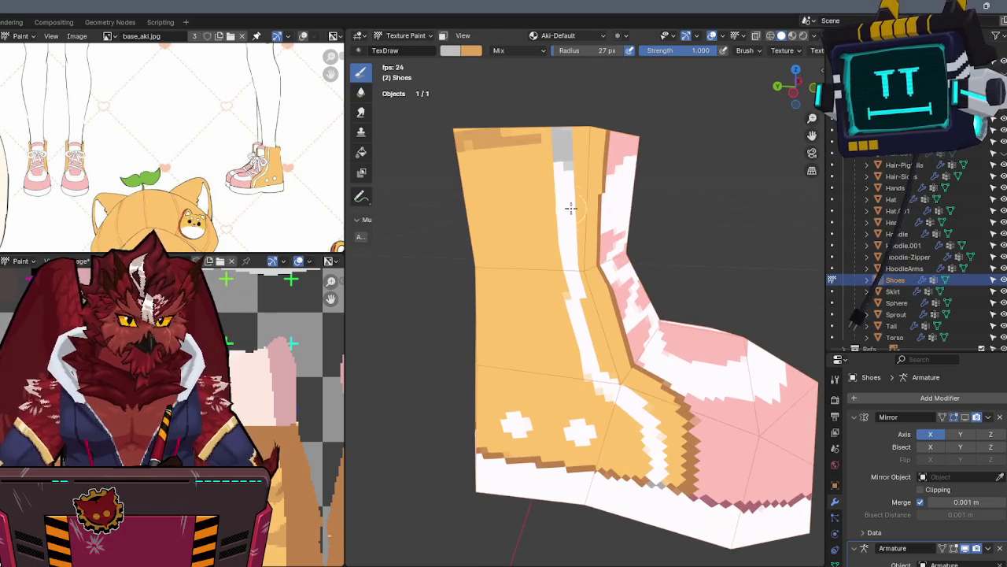
pyautogui.moveTo(561, 152); pyautogui.dragTo(560, 184)
# Paint darker orange along the front seam down to the sole
pyautogui.press('x')
pyautogui.moveTo(561, 185)
pyautogui.mouseDown(button='middle')
pyautogui.moveTo(568, 177)
pyautogui.moveTo(553, 236)
pyautogui.mouseUp(button='middle')
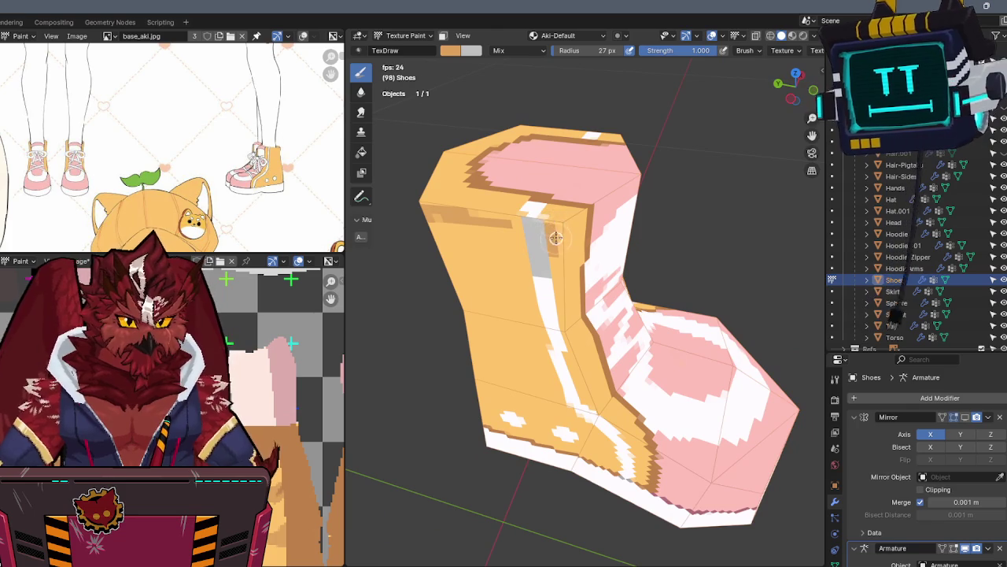
pyautogui.moveTo(559, 228); pyautogui.dragTo(559, 285)
pyautogui.moveTo(557, 310)
pyautogui.mouseDown(button='middle')
pyautogui.moveTo(546, 209)
pyautogui.moveTo(544, 243)
pyautogui.mouseUp(button='middle')
pyautogui.moveTo(545, 243); pyautogui.dragTo(569, 351)
pyautogui.moveTo(570, 351); pyautogui.dragTo(565, 330, button='middle')
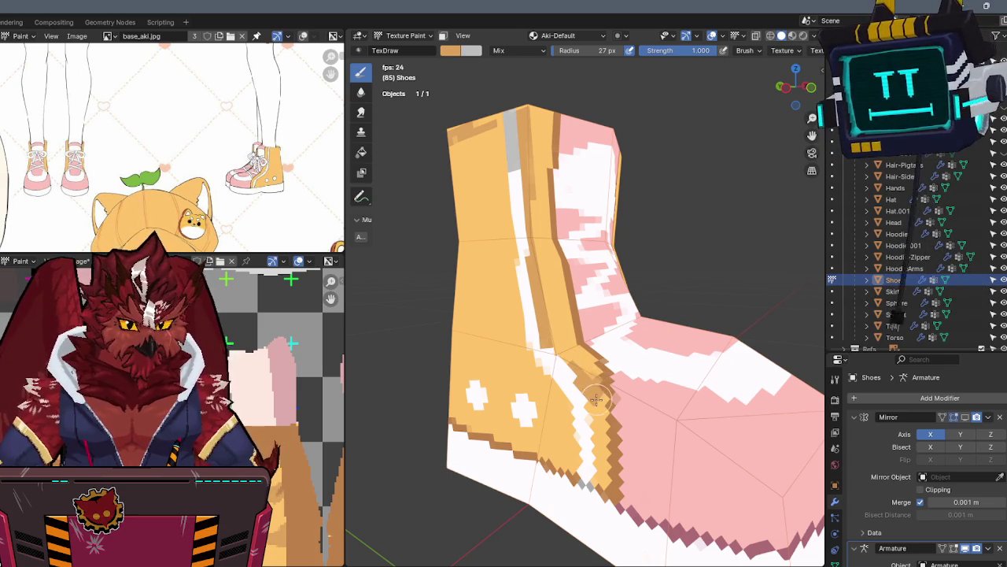
pyautogui.moveTo(595, 407); pyautogui.dragTo(598, 478)
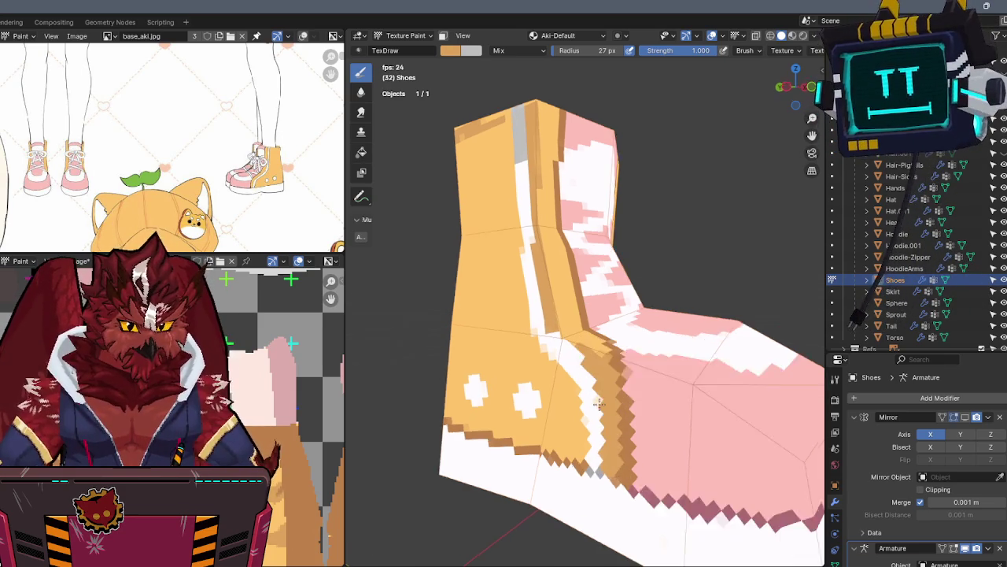
# Cover the rest of the white strip with grey up to the top rim
pyautogui.press('x')
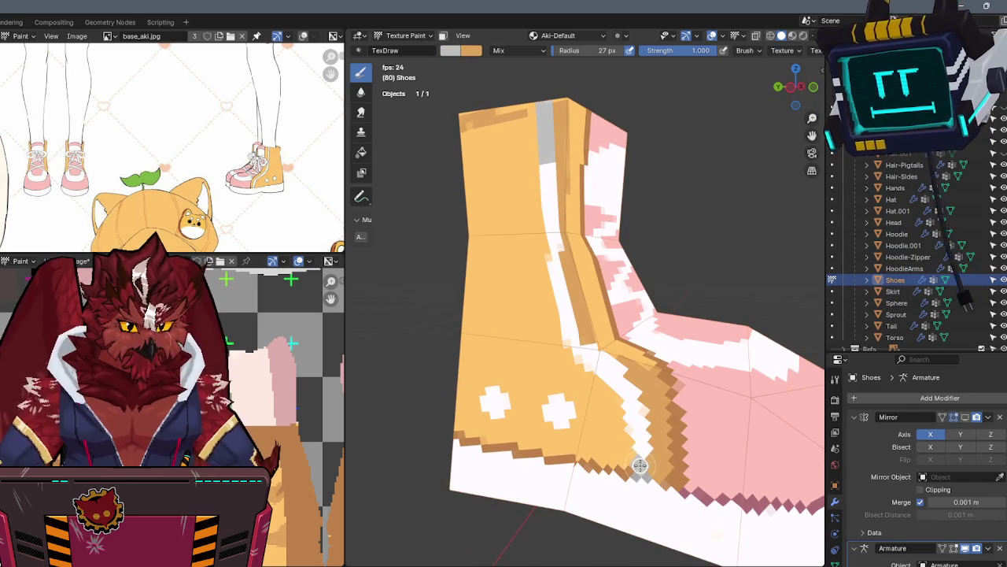
pyautogui.moveTo(641, 431)
pyautogui.mouseDown()
pyautogui.moveTo(579, 346)
pyautogui.moveTo(556, 270)
pyautogui.mouseUp()
pyautogui.moveTo(553, 217); pyautogui.dragTo(551, 140)
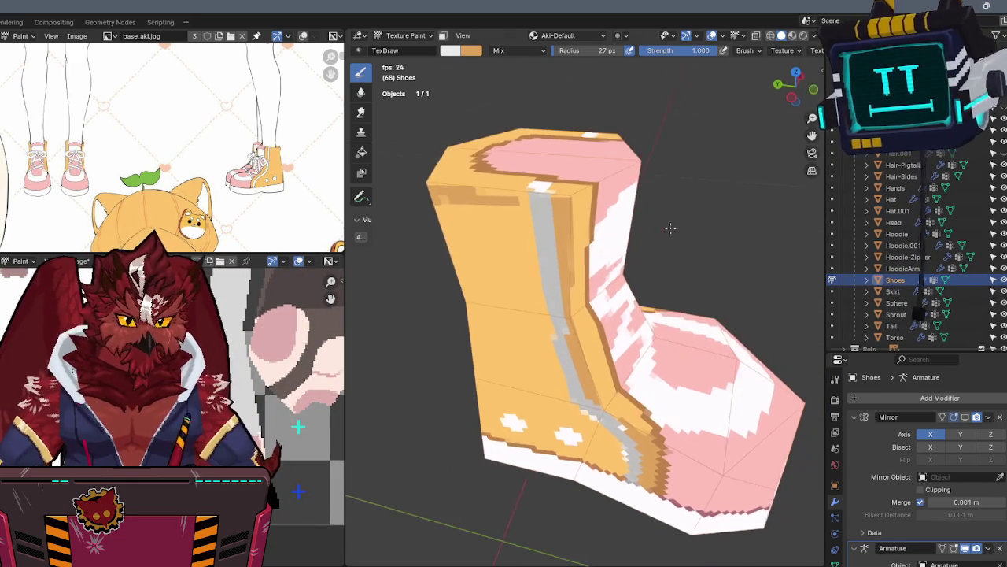
# Touch up the grey stripe's edges with white and begin darker orange shading on the orange side
pyautogui.moveTo(549, 196); pyautogui.dragTo(562, 337)
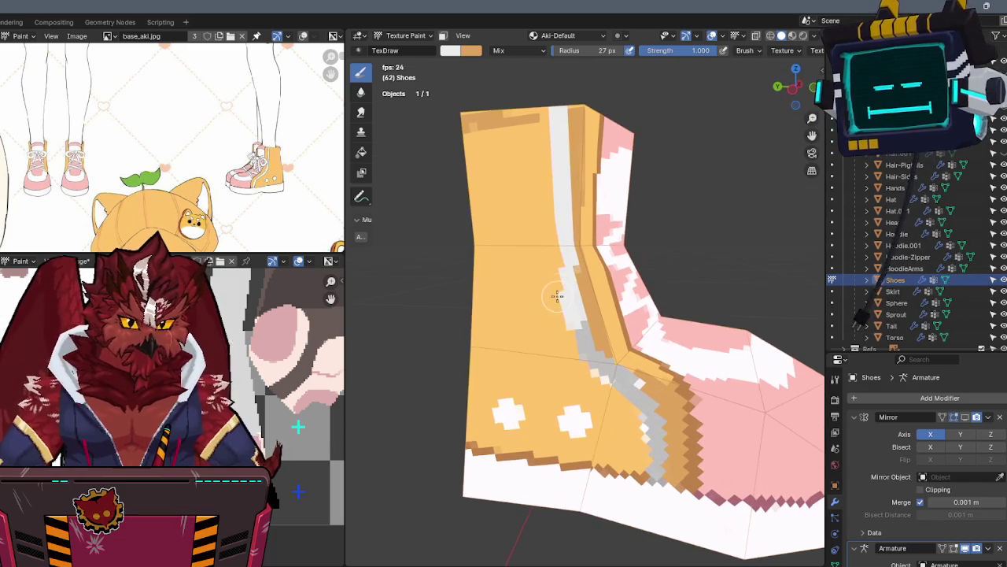
pyautogui.press('x')
pyautogui.moveTo(561, 299); pyautogui.dragTo(568, 346)
pyautogui.press('x')
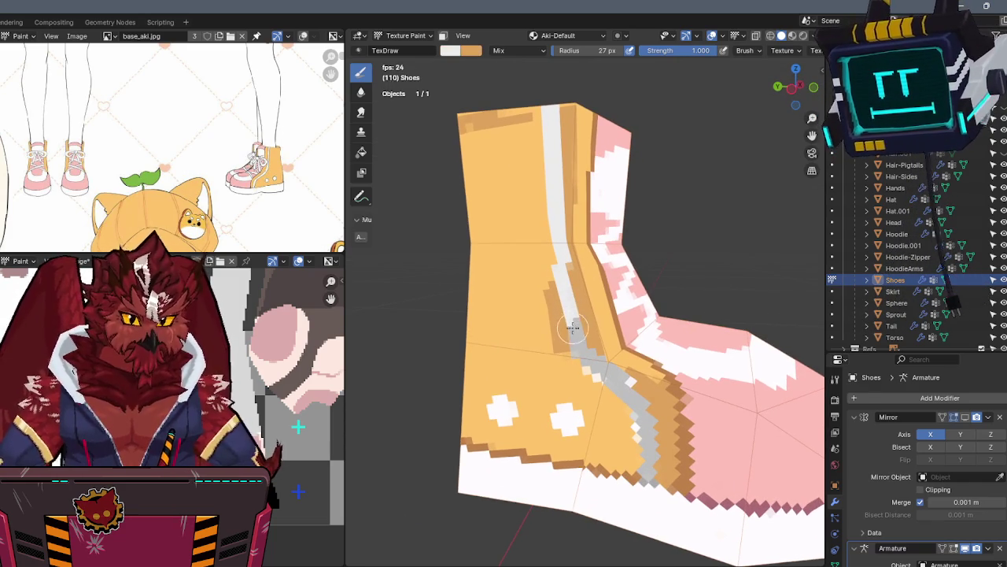
pyautogui.moveTo(598, 360)
pyautogui.mouseDown()
pyautogui.moveTo(626, 382)
pyautogui.moveTo(649, 441)
pyautogui.mouseUp()
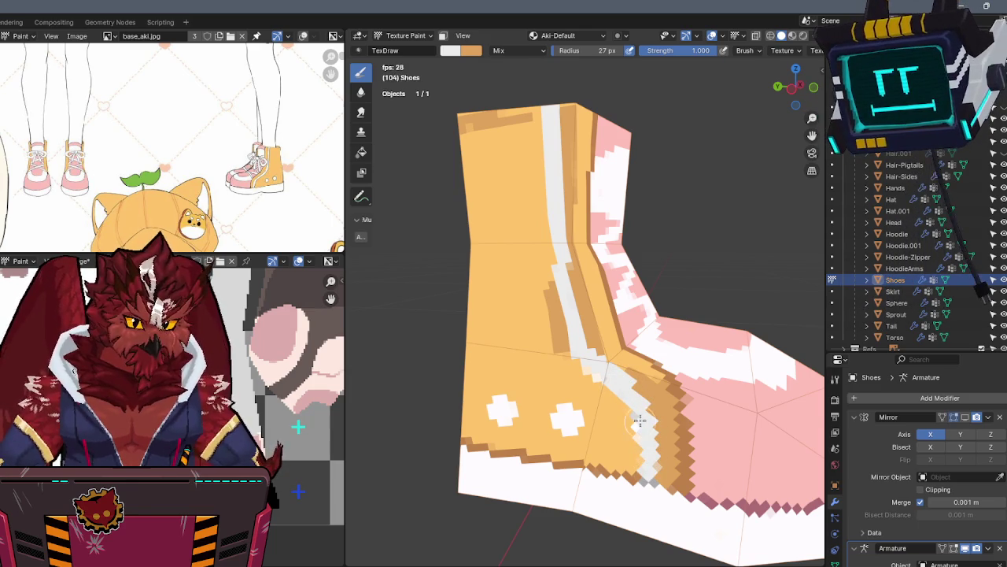
pyautogui.press('x')
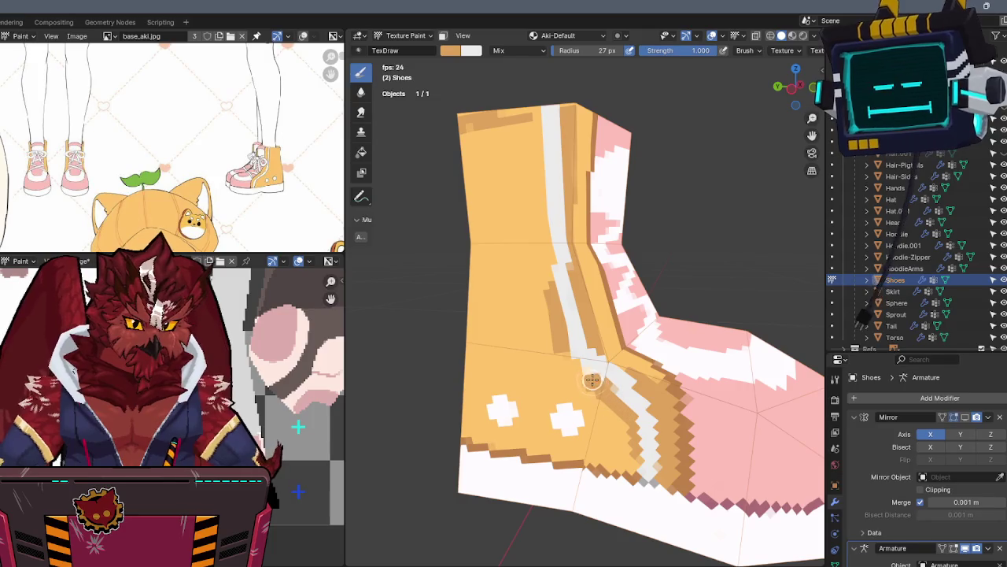
pyautogui.moveTo(598, 361); pyautogui.dragTo(600, 228, button='middle')
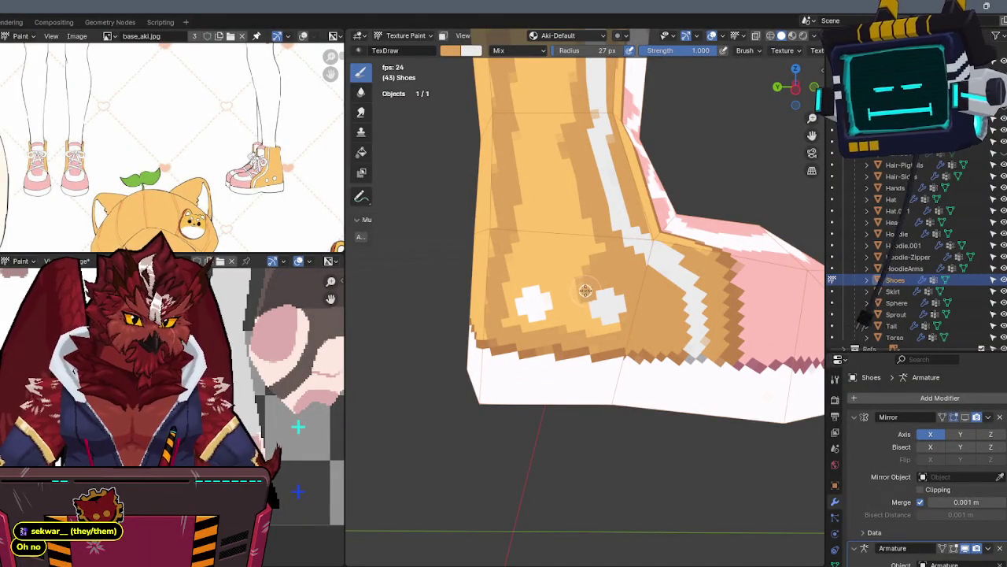
# Paint darker orange shading over the lighter patches on the boot front
pyautogui.moveTo(606, 323)
pyautogui.mouseDown(button='middle')
pyautogui.moveTo(597, 269)
pyautogui.moveTo(600, 296)
pyautogui.mouseUp(button='middle')
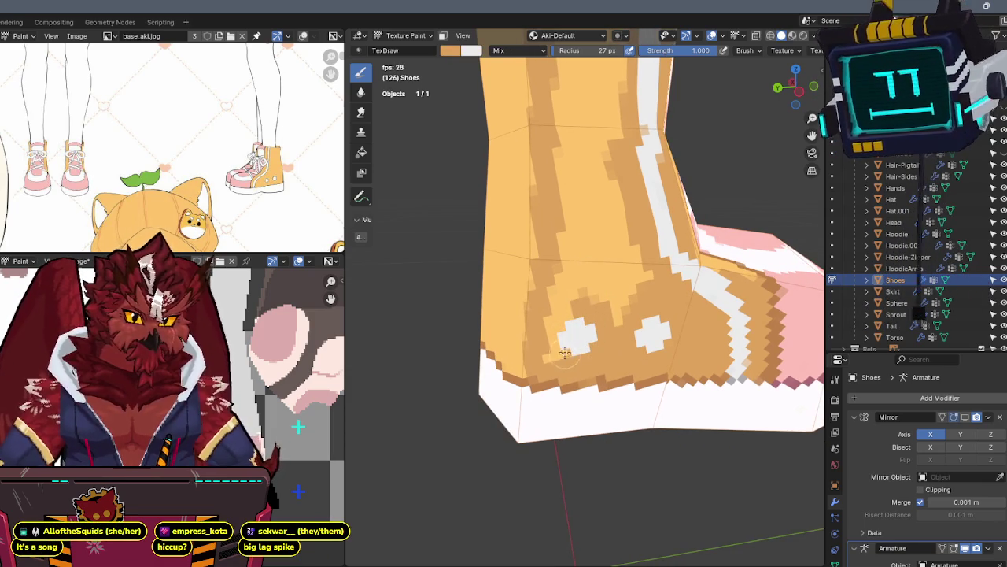
pyautogui.press('x')
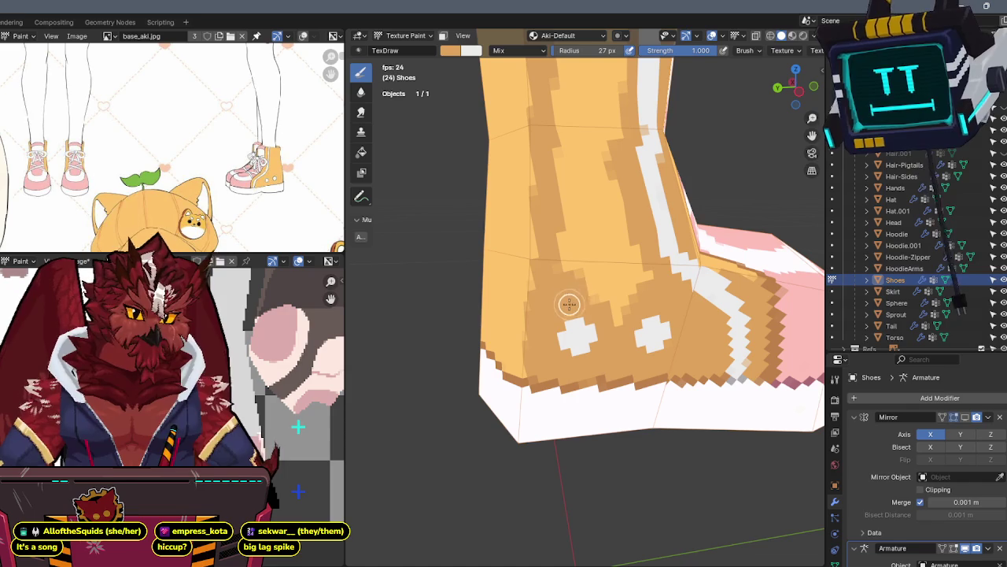
pyautogui.moveTo(561, 307)
pyautogui.mouseDown()
pyautogui.moveTo(569, 270)
pyautogui.moveTo(614, 243)
pyautogui.moveTo(612, 228)
pyautogui.mouseUp()
pyautogui.scroll(-2, 612, 227)
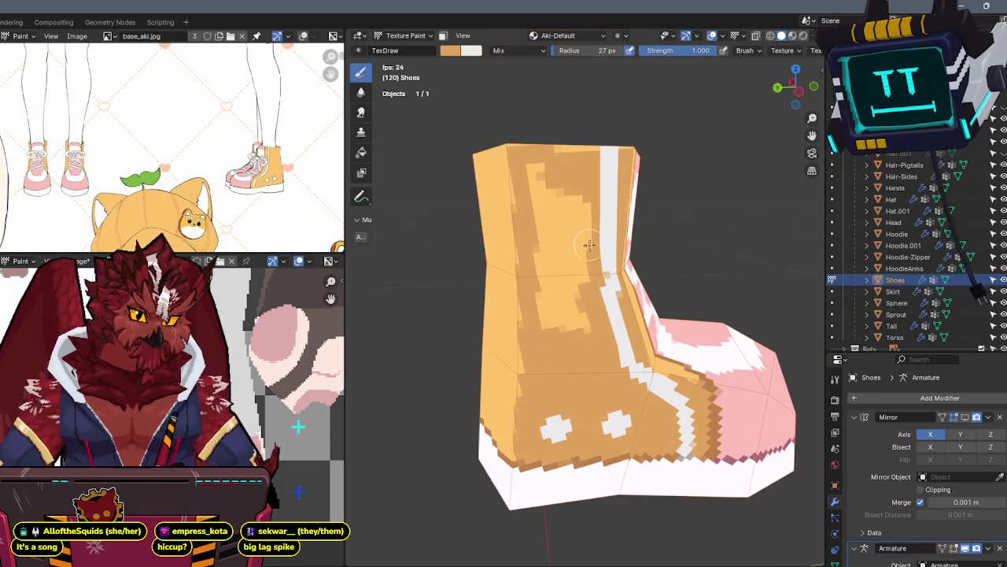
pyautogui.press('x')
pyautogui.press('x')
pyautogui.moveTo(601, 268)
pyautogui.mouseDown()
pyautogui.moveTo(573, 225)
pyautogui.moveTo(580, 153)
pyautogui.moveTo(546, 288)
pyautogui.moveTo(569, 299)
pyautogui.mouseUp()
# Sample the toe's pink, darken and saturate it, and paint a darker pink stroke on the toe
pyautogui.moveTo(603, 288)
pyautogui.mouseDown(button='middle')
pyautogui.moveTo(642, 224)
pyautogui.moveTo(659, 286)
pyautogui.moveTo(640, 284)
pyautogui.mouseUp(button='middle')
pyautogui.scroll(2, 637, 285)
pyautogui.scroll(2, 622, 260)
pyautogui.press('s')
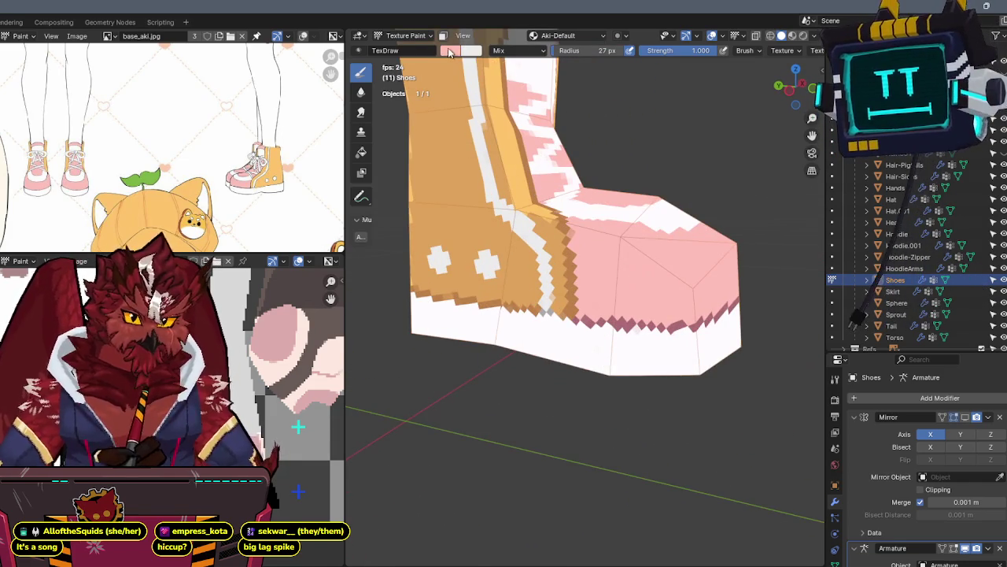
pyautogui.click(450, 51)
pyautogui.moveTo(556, 71); pyautogui.dragTo(555, 85)
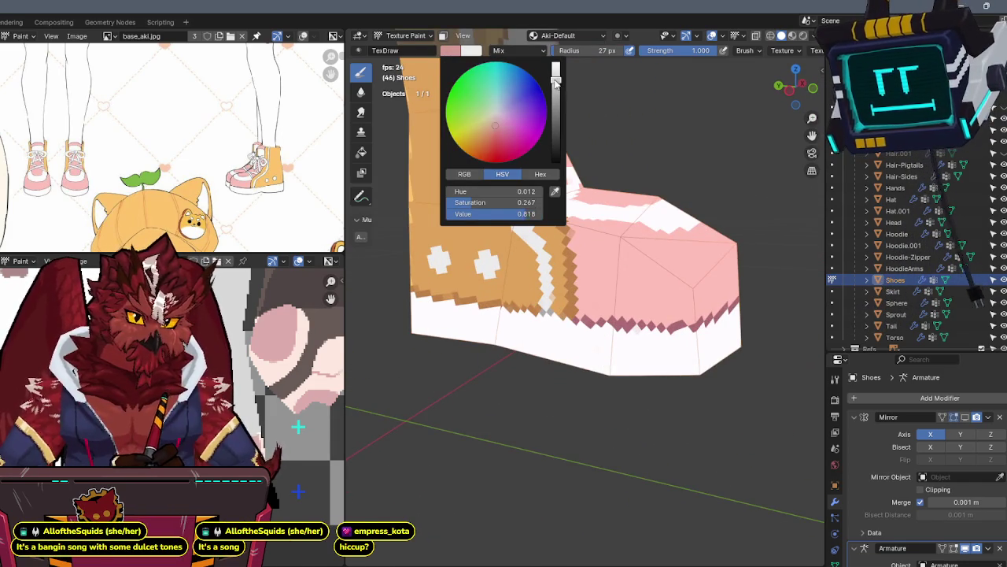
pyautogui.click(497, 129)
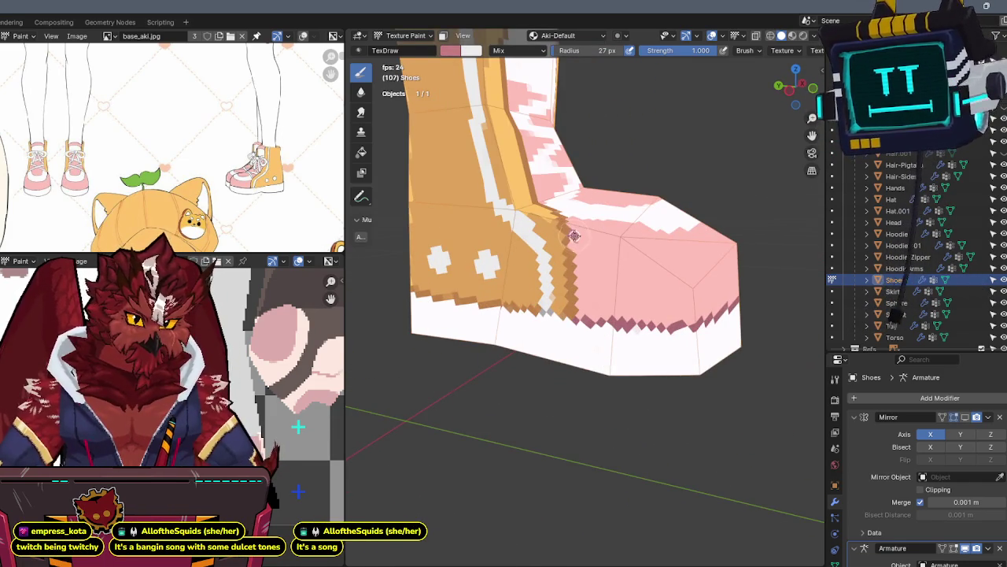
pyautogui.moveTo(576, 248); pyautogui.dragTo(602, 276)
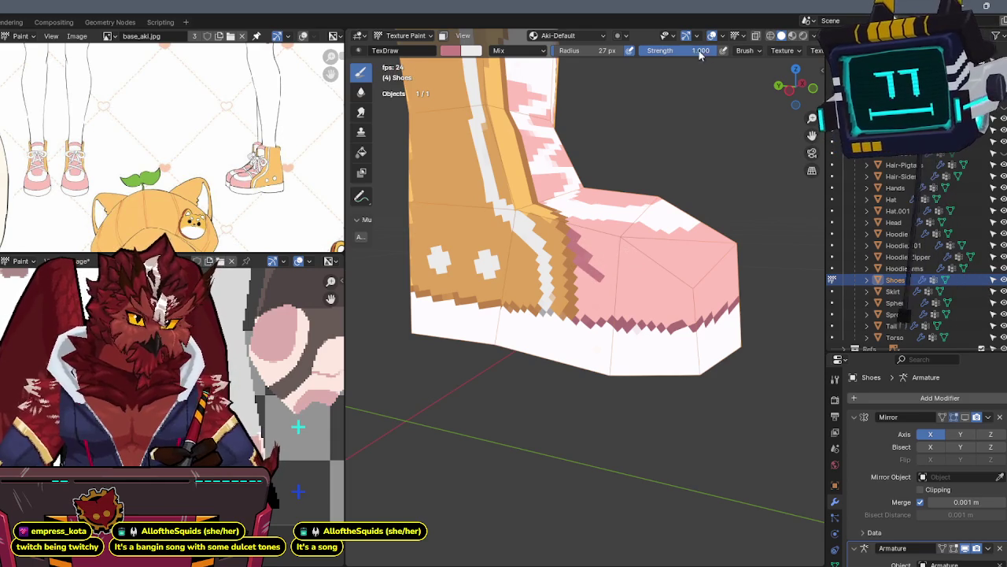
# Paint soft darker pink patches and a zigzag near the orange seam, restoring Strength to 1.000
pyautogui.hotkey('shift', 'f')
pyautogui.moveTo(622, 275); pyautogui.dragTo(644, 273)
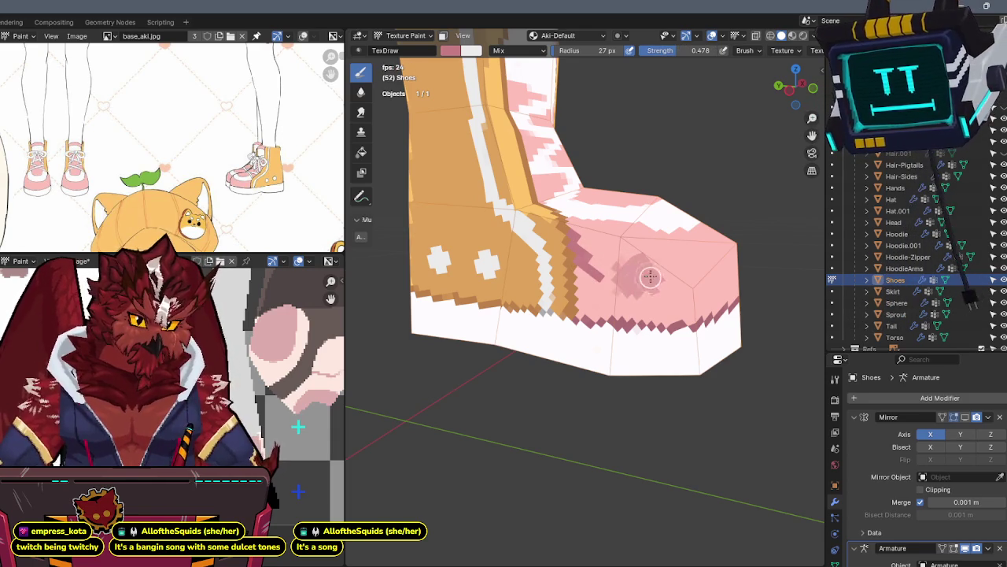
pyautogui.hotkey('shift', 'f')
pyautogui.click(744, 94)
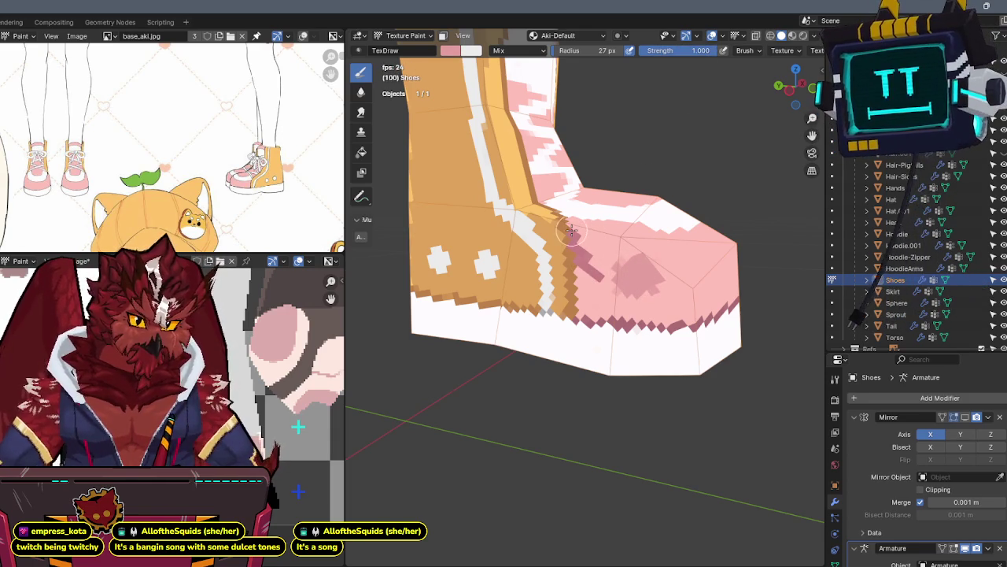
pyautogui.moveTo(579, 254)
pyautogui.mouseDown()
pyautogui.moveTo(579, 275)
pyautogui.moveTo(578, 249)
pyautogui.moveTo(642, 264)
pyautogui.mouseUp()
pyautogui.moveTo(645, 247); pyautogui.dragTo(607, 283, button='middle')
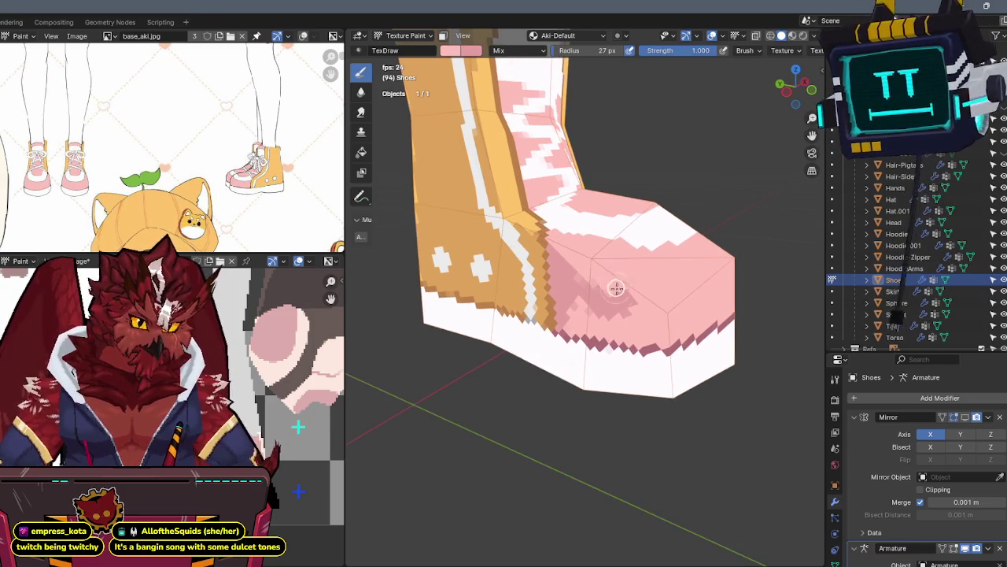
pyautogui.moveTo(610, 294)
pyautogui.mouseDown()
pyautogui.moveTo(591, 288)
pyautogui.moveTo(663, 339)
pyautogui.moveTo(604, 329)
pyautogui.moveTo(573, 310)
pyautogui.mouseUp()
# Orbit to inspect the shaded toe from front and top-front angles
pyautogui.moveTo(625, 324); pyautogui.dragTo(573, 299, button='middle')
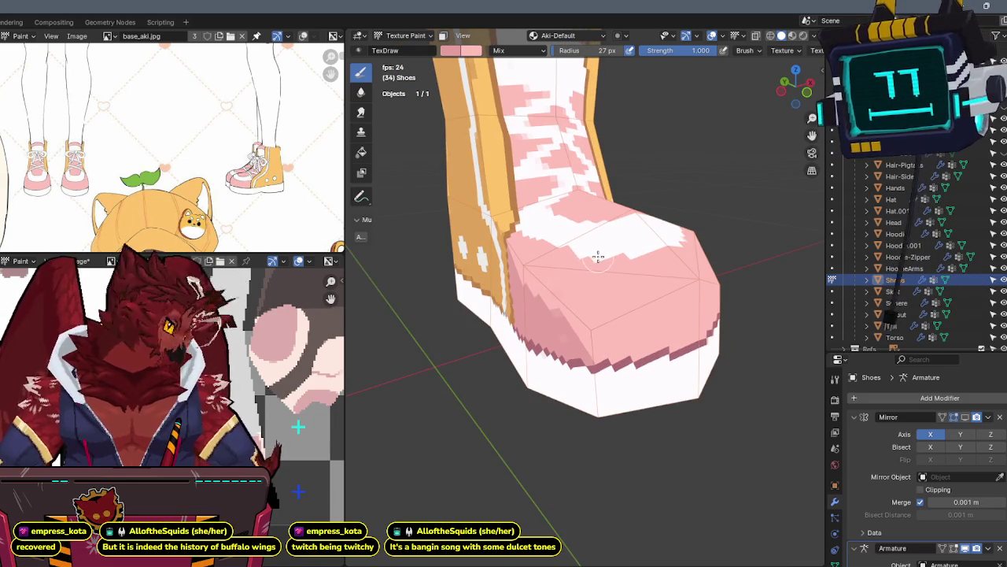
pyautogui.moveTo(594, 267); pyautogui.dragTo(640, 259, button='middle')
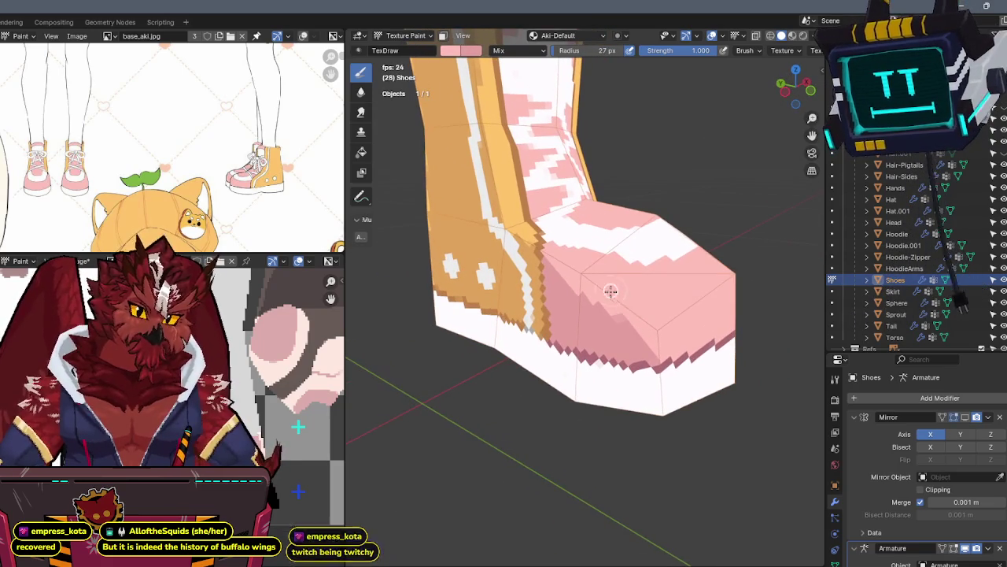
pyautogui.moveTo(629, 290)
pyautogui.mouseDown(button='middle')
pyautogui.moveTo(631, 263)
pyautogui.moveTo(621, 261)
pyautogui.mouseUp(button='middle')
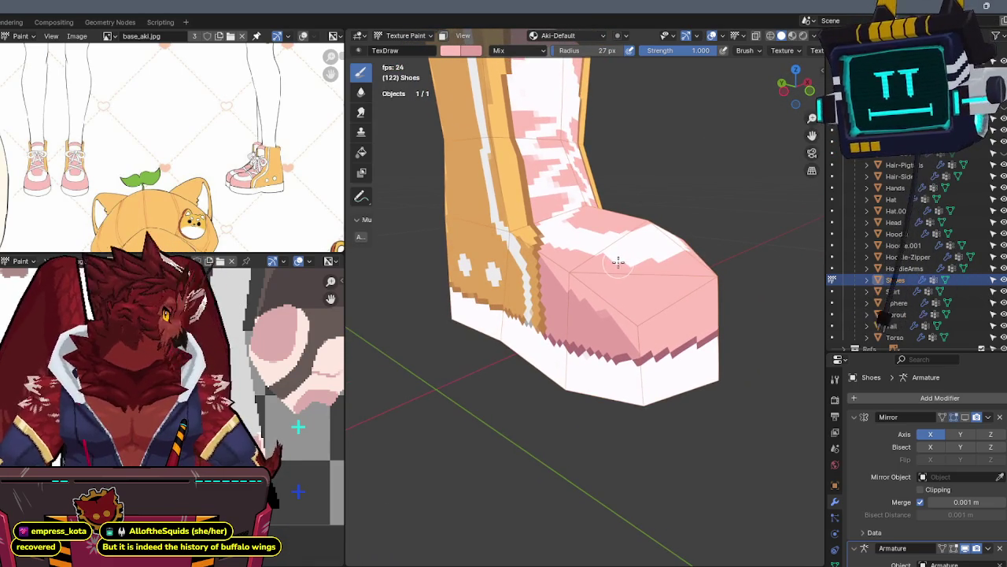
pyautogui.moveTo(627, 260); pyautogui.dragTo(593, 327, button='middle')
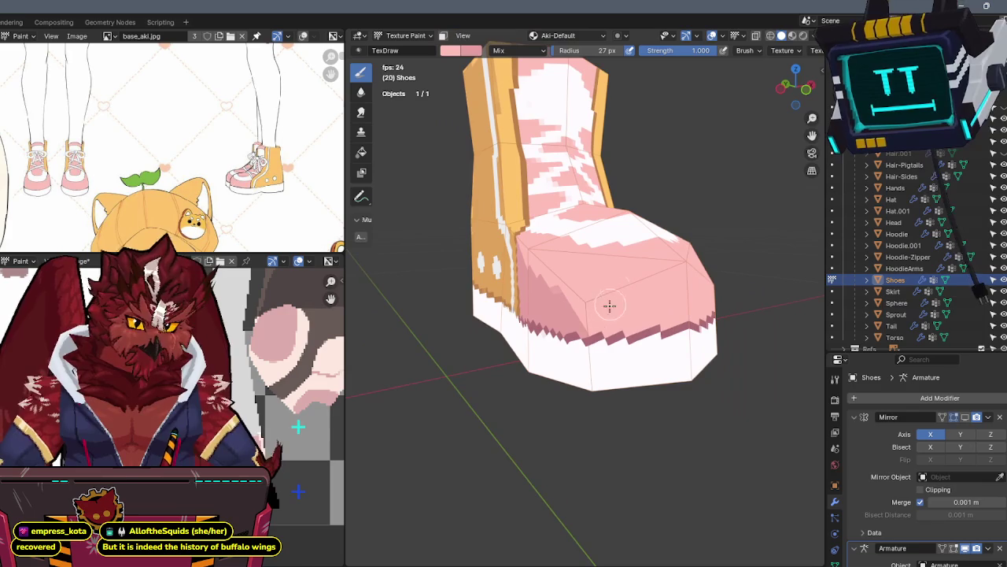
pyautogui.moveTo(628, 331)
pyautogui.mouseDown(button='middle')
pyautogui.moveTo(590, 343)
pyautogui.moveTo(603, 322)
pyautogui.moveTo(534, 337)
pyautogui.moveTo(523, 314)
pyautogui.moveTo(546, 299)
pyautogui.mouseUp(button='middle')
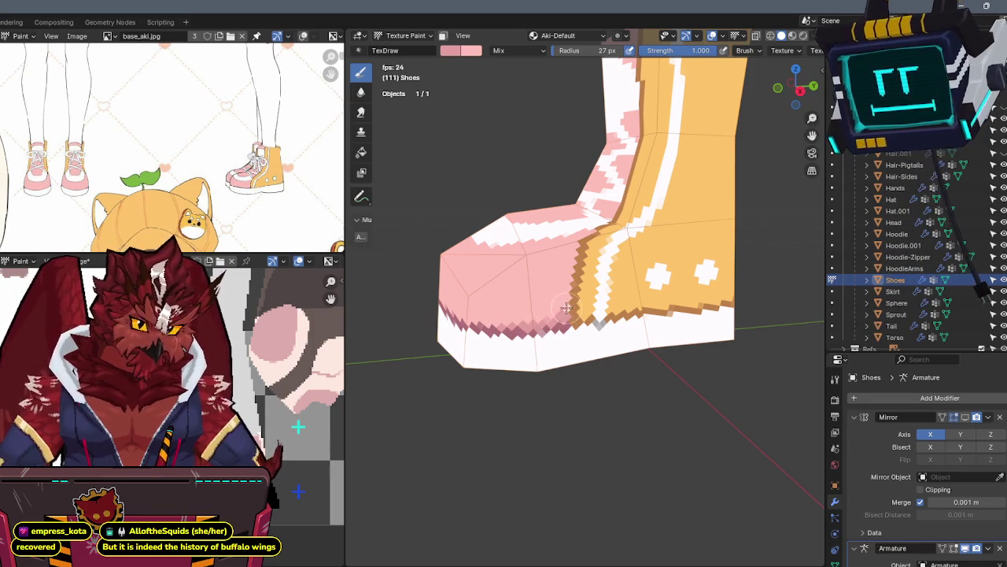
pyautogui.moveTo(576, 282); pyautogui.dragTo(659, 271, button='middle')
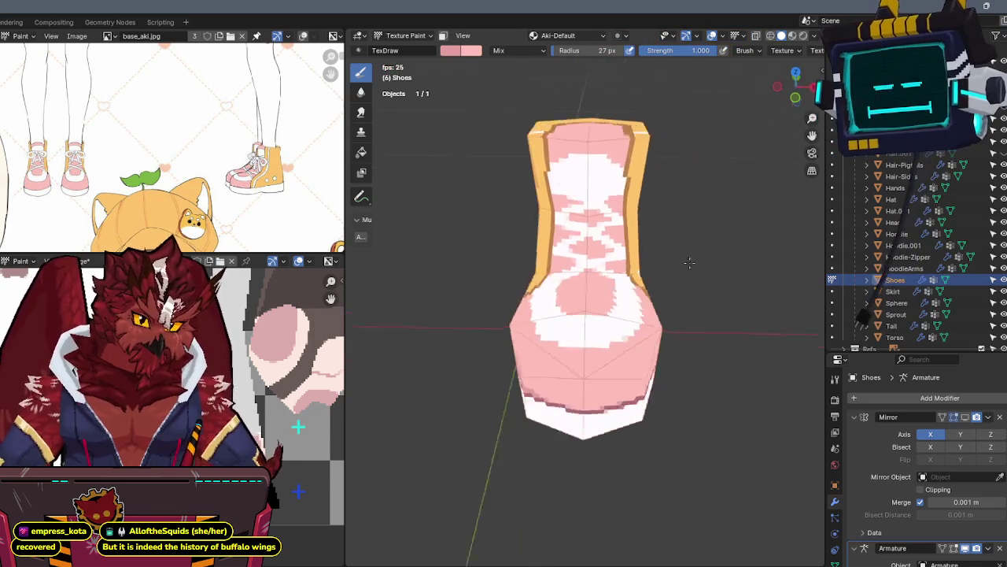
# Orbit and zoom close onto the boot's ankle opening and swap the paint colours
pyautogui.scroll(2, 658, 271)
pyautogui.moveTo(608, 200); pyautogui.dragTo(621, 206, button='middle')
pyautogui.moveTo(574, 249)
pyautogui.mouseDown(button='middle')
pyautogui.moveTo(565, 268)
pyautogui.moveTo(630, 240)
pyautogui.moveTo(561, 307)
pyautogui.mouseUp(button='middle')
pyautogui.scroll(3, 650, 233)
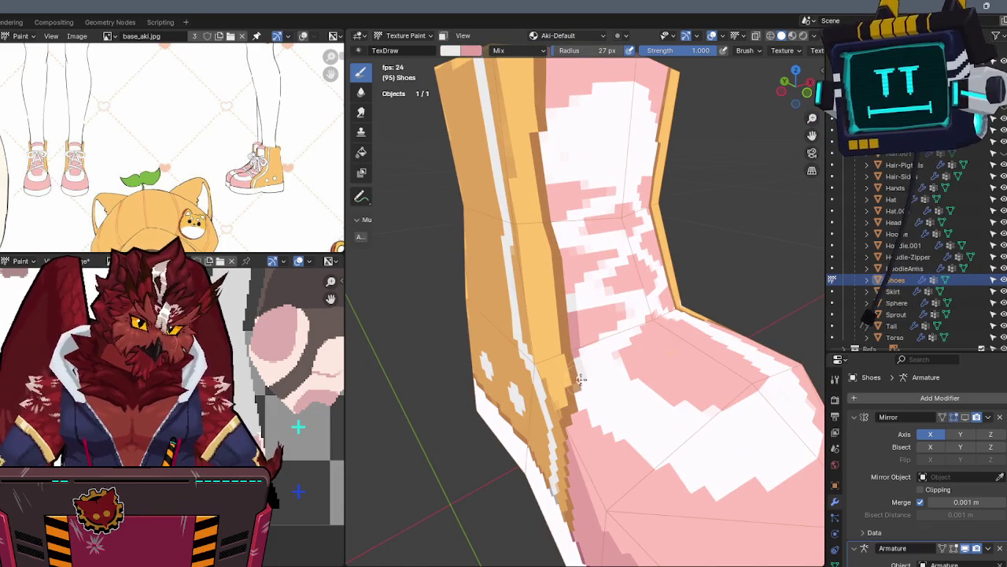
pyautogui.moveTo(580, 402); pyautogui.dragTo(560, 300, button='middle')
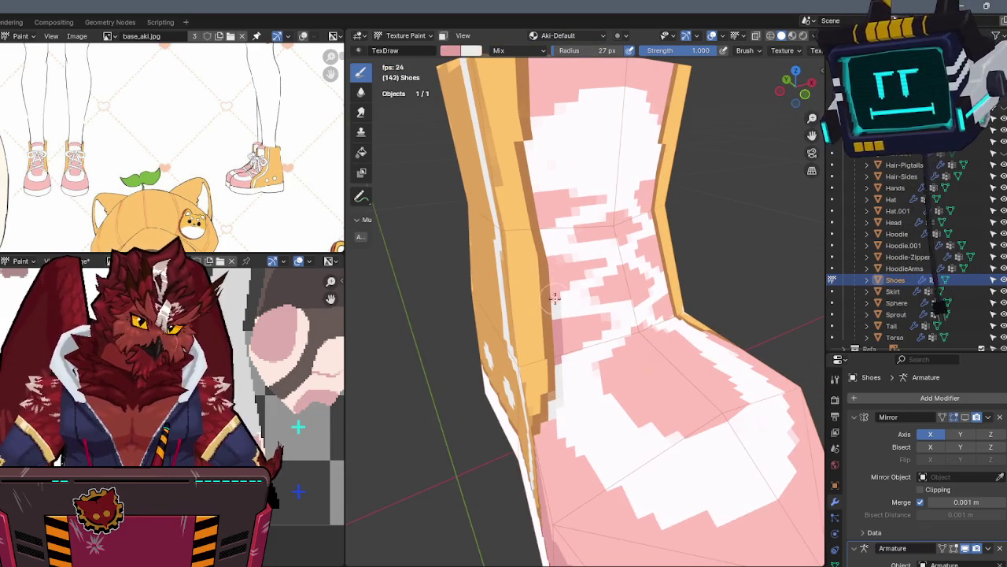
pyautogui.moveTo(551, 261); pyautogui.dragTo(551, 286, button='middle')
pyautogui.moveTo(535, 244)
pyautogui.mouseDown(button='middle')
pyautogui.moveTo(541, 218)
pyautogui.moveTo(520, 271)
pyautogui.mouseUp(button='middle')
pyautogui.press('x')
pyautogui.press('x')
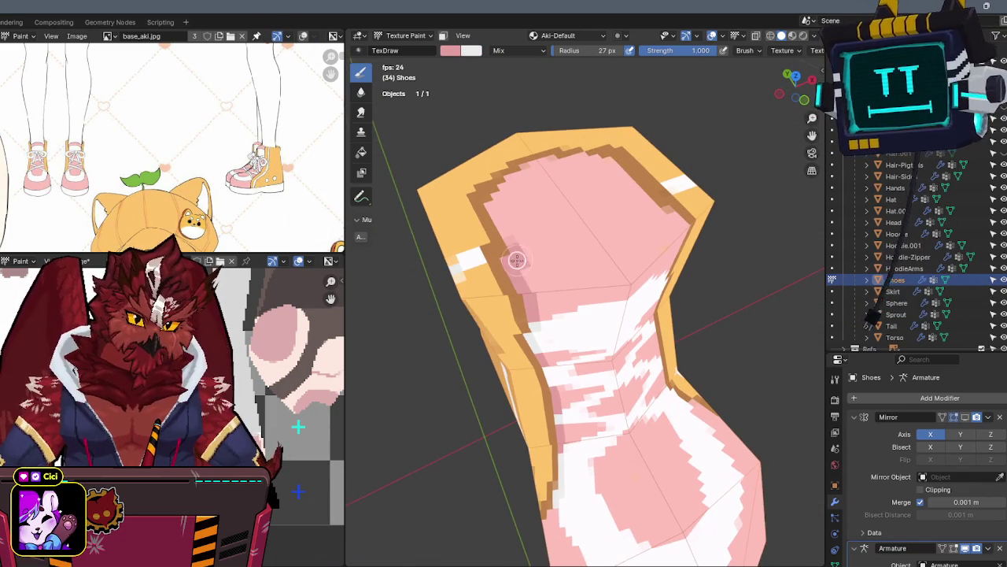
# Paint darker pink strokes inside the ankle opening, across the top face and along the rim
pyautogui.moveTo(575, 265); pyautogui.dragTo(620, 258)
pyautogui.moveTo(620, 258); pyautogui.dragTo(561, 283, button='middle')
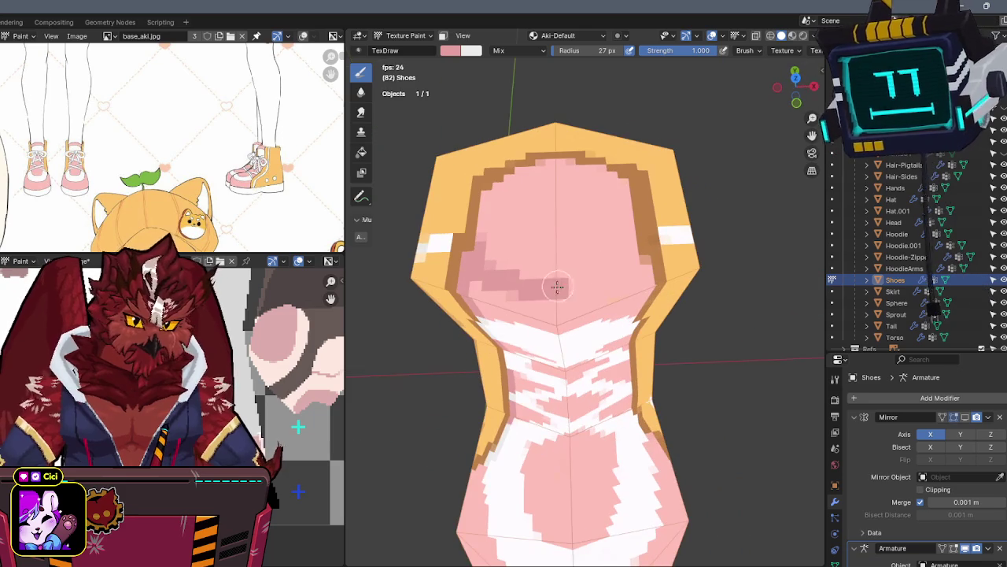
pyautogui.moveTo(556, 293)
pyautogui.mouseDown()
pyautogui.moveTo(634, 263)
pyautogui.moveTo(622, 202)
pyautogui.mouseUp()
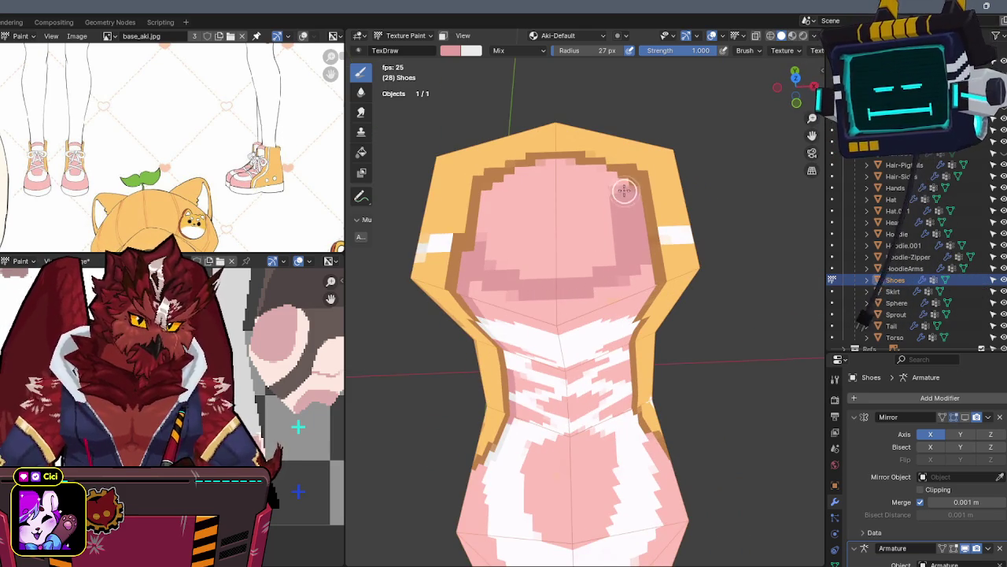
pyautogui.moveTo(583, 173)
pyautogui.mouseDown()
pyautogui.moveTo(526, 173)
pyautogui.moveTo(488, 220)
pyautogui.moveTo(540, 180)
pyautogui.moveTo(499, 260)
pyautogui.moveTo(591, 260)
pyautogui.moveTo(584, 199)
pyautogui.mouseUp()
pyautogui.moveTo(531, 214)
pyautogui.mouseDown(button='middle')
pyautogui.moveTo(595, 187)
pyautogui.moveTo(580, 213)
pyautogui.moveTo(579, 172)
pyautogui.moveTo(593, 231)
pyautogui.moveTo(580, 198)
pyautogui.moveTo(647, 100)
pyautogui.mouseUp(button='middle')
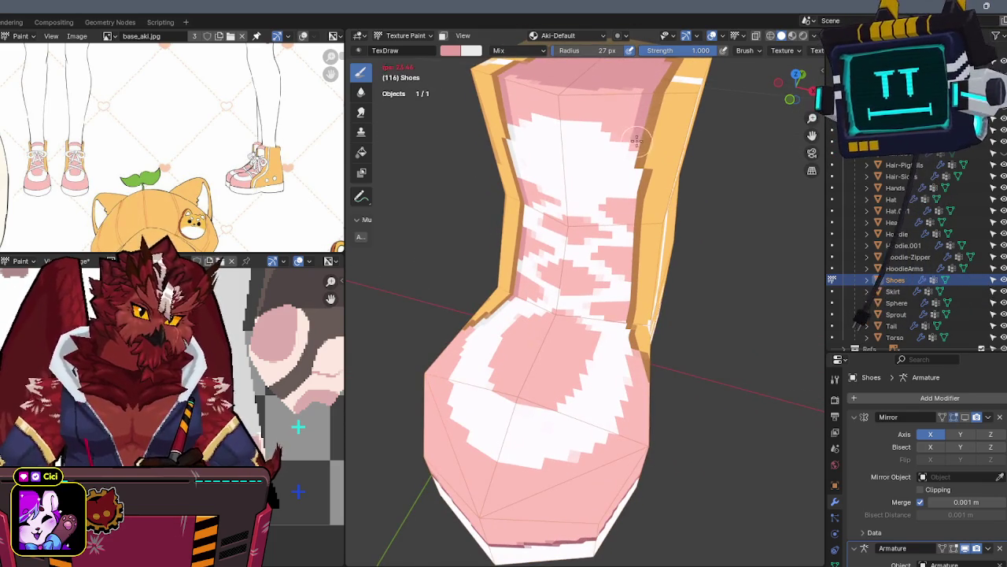
# Swap to the darker pink and paint it along the shoe's pink/orange seam
pyautogui.press('x')
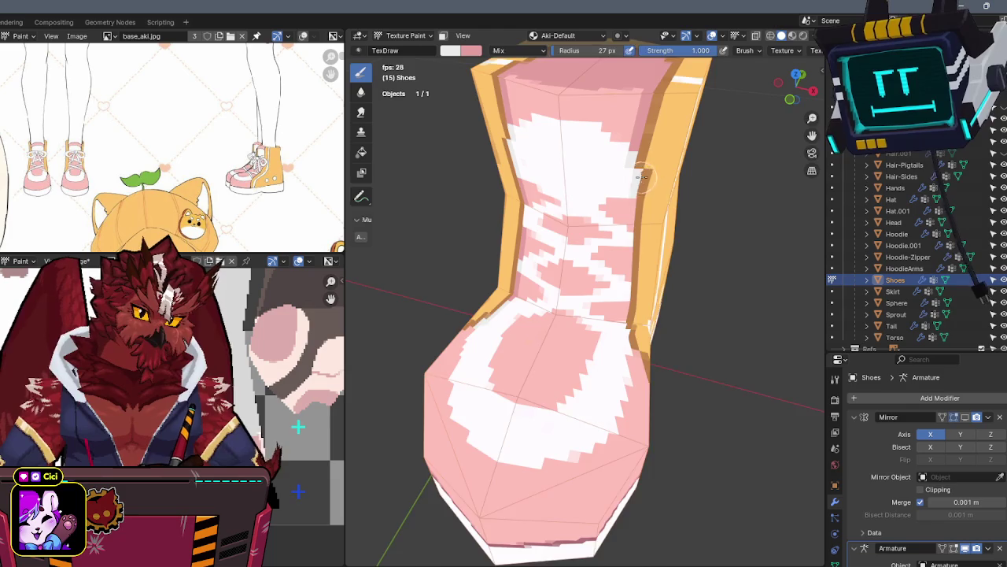
pyautogui.moveTo(639, 180); pyautogui.dragTo(633, 171, button='middle')
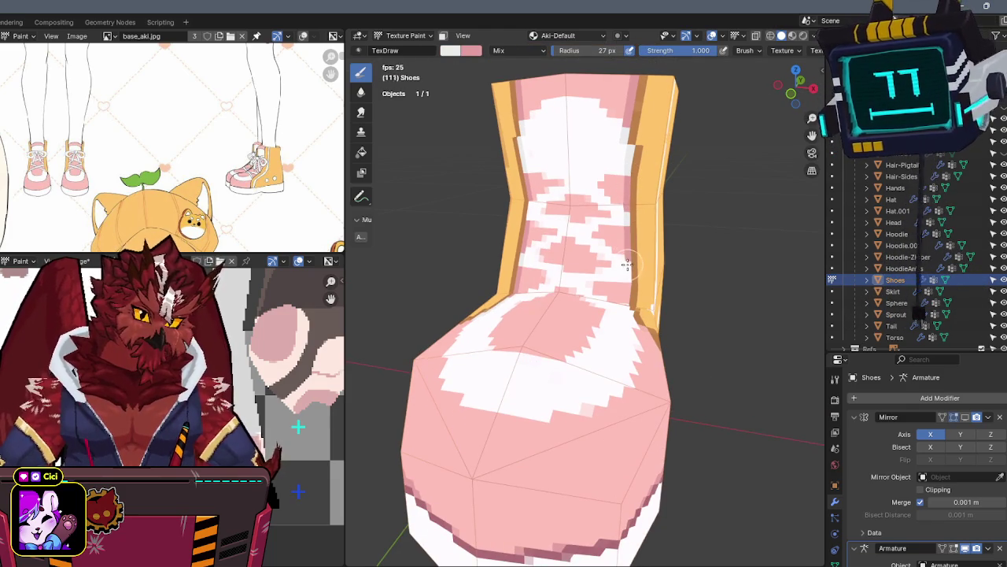
pyautogui.scroll(2, 627, 265)
pyautogui.scroll(1, 626, 252)
pyautogui.scroll(2, 623, 240)
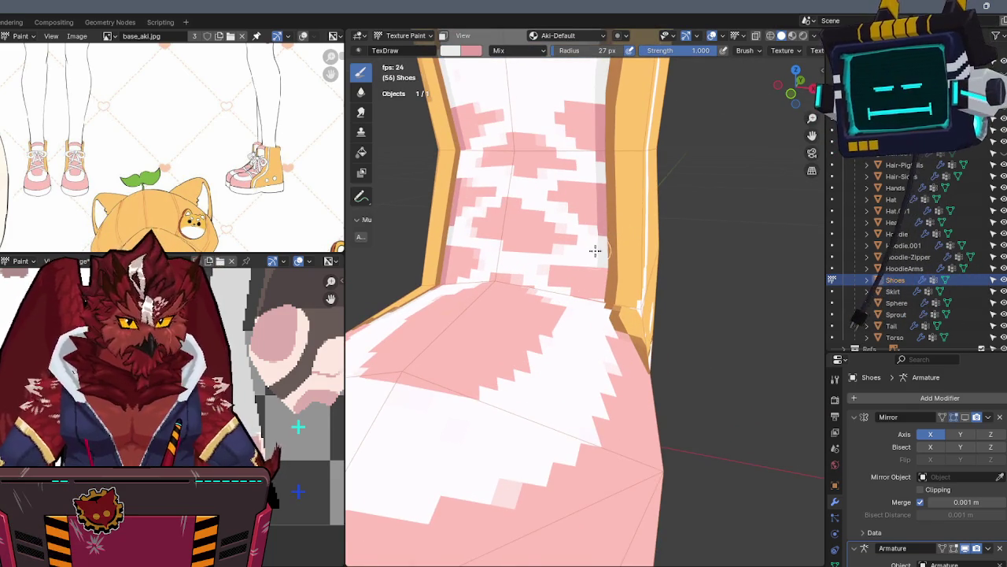
pyautogui.moveTo(596, 249); pyautogui.dragTo(598, 270, button='middle')
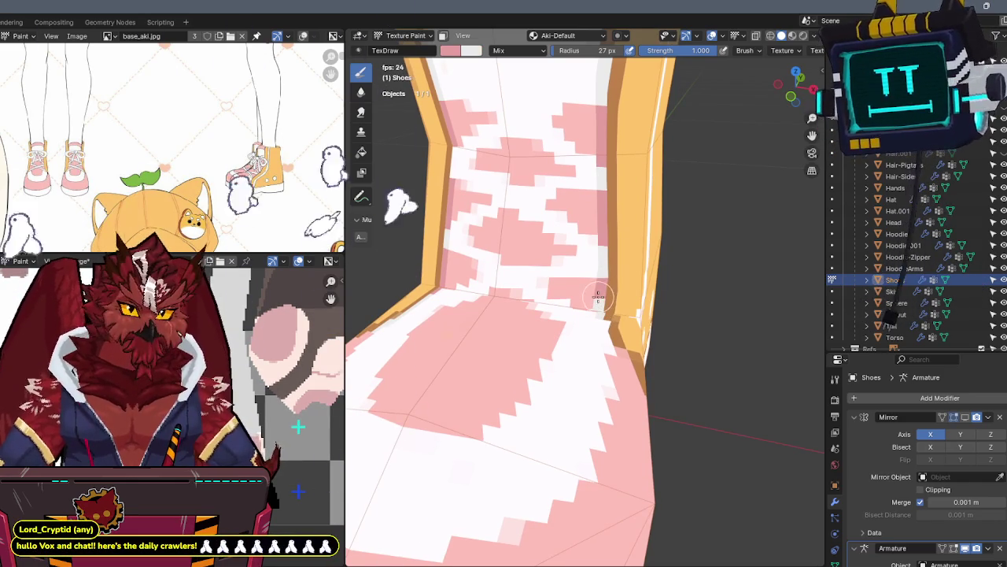
pyautogui.moveTo(598, 296)
pyautogui.mouseDown(button='middle')
pyautogui.moveTo(613, 273)
pyautogui.moveTo(592, 315)
pyautogui.mouseUp(button='middle')
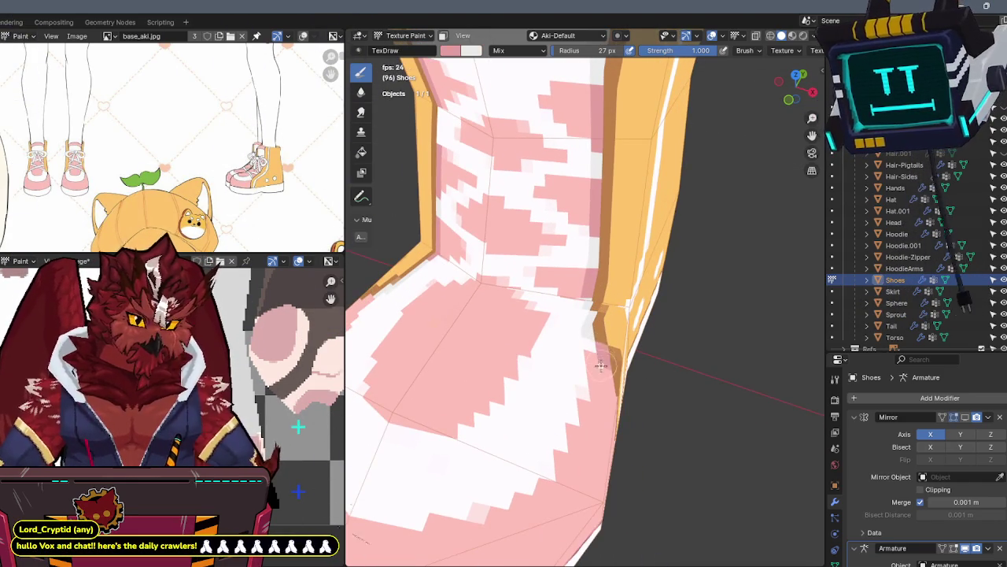
pyautogui.moveTo(601, 366); pyautogui.dragTo(534, 318, button='middle')
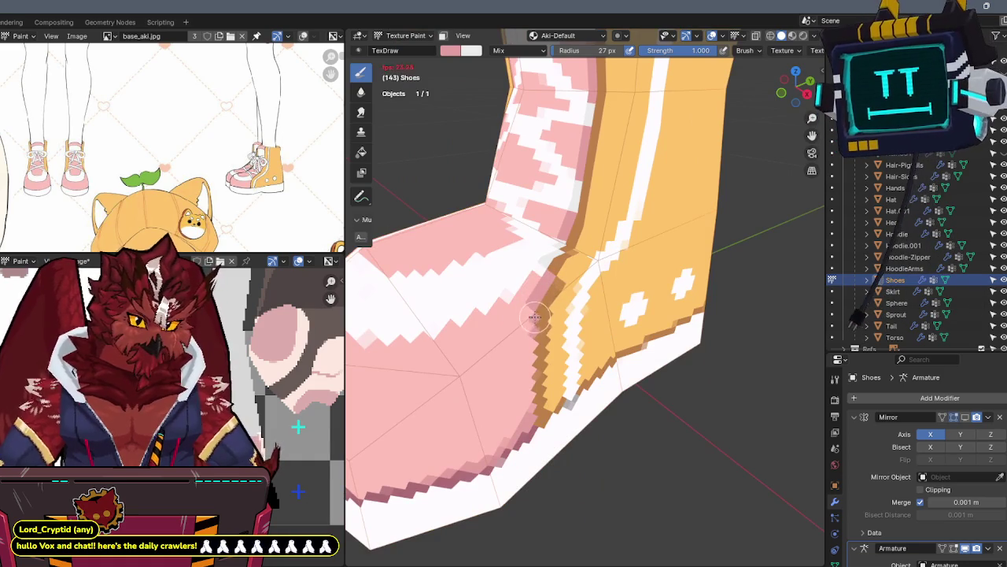
pyautogui.moveTo(534, 318); pyautogui.dragTo(527, 407)
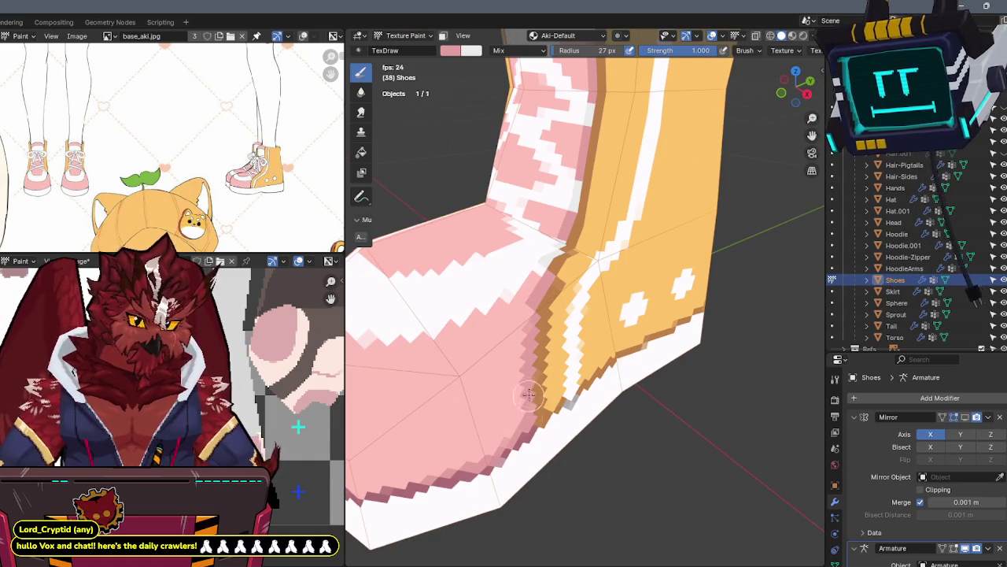
# From the front, add darker pink bands and strokes across the ankle pattern
pyautogui.moveTo(527, 407); pyautogui.dragTo(520, 361, button='middle')
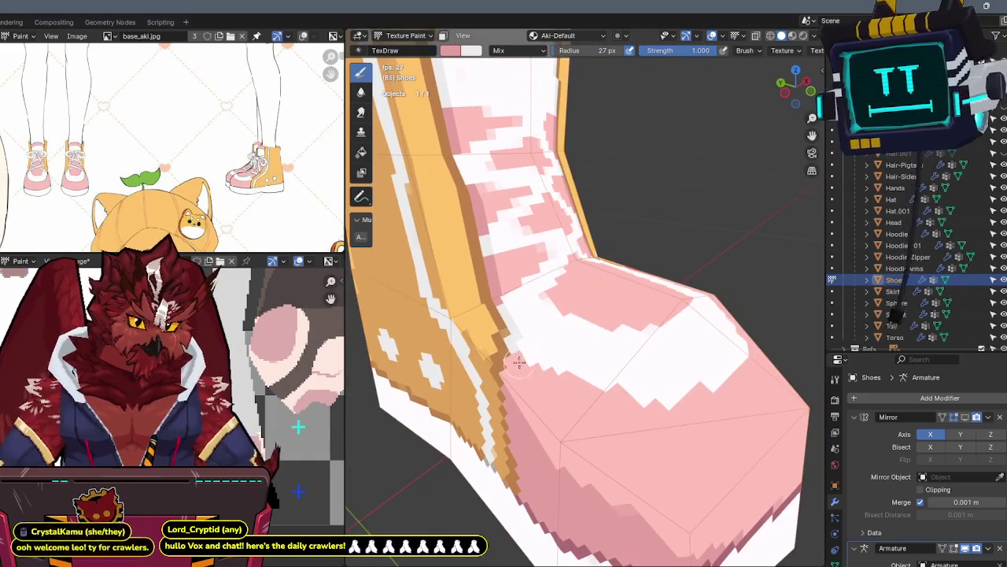
pyautogui.moveTo(510, 375)
pyautogui.mouseDown(button='middle')
pyautogui.moveTo(585, 254)
pyautogui.moveTo(668, 272)
pyautogui.moveTo(630, 288)
pyautogui.moveTo(557, 254)
pyautogui.moveTo(571, 261)
pyautogui.moveTo(558, 272)
pyautogui.moveTo(531, 250)
pyautogui.moveTo(562, 269)
pyautogui.moveTo(598, 229)
pyautogui.mouseUp(button='middle')
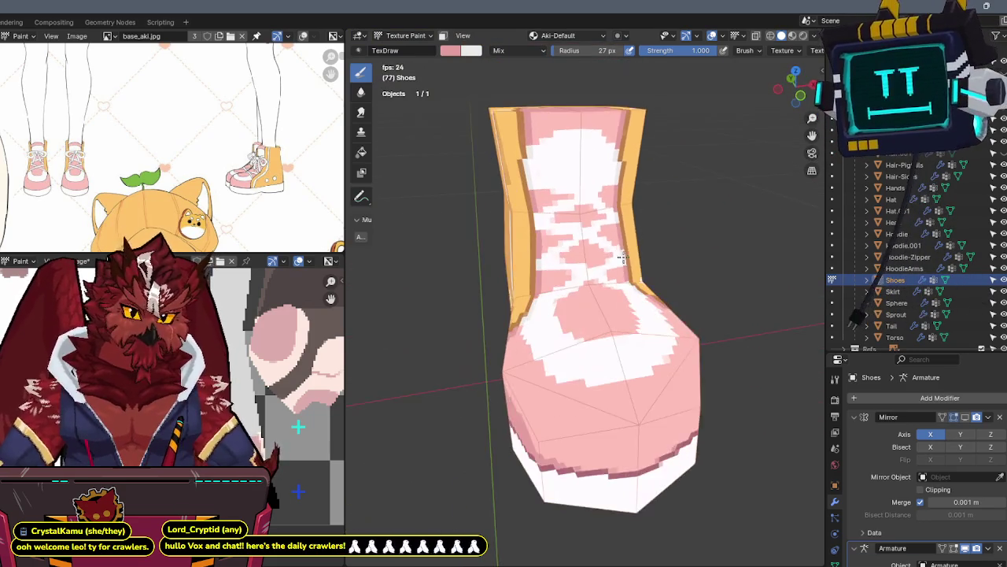
pyautogui.scroll(2, 611, 211)
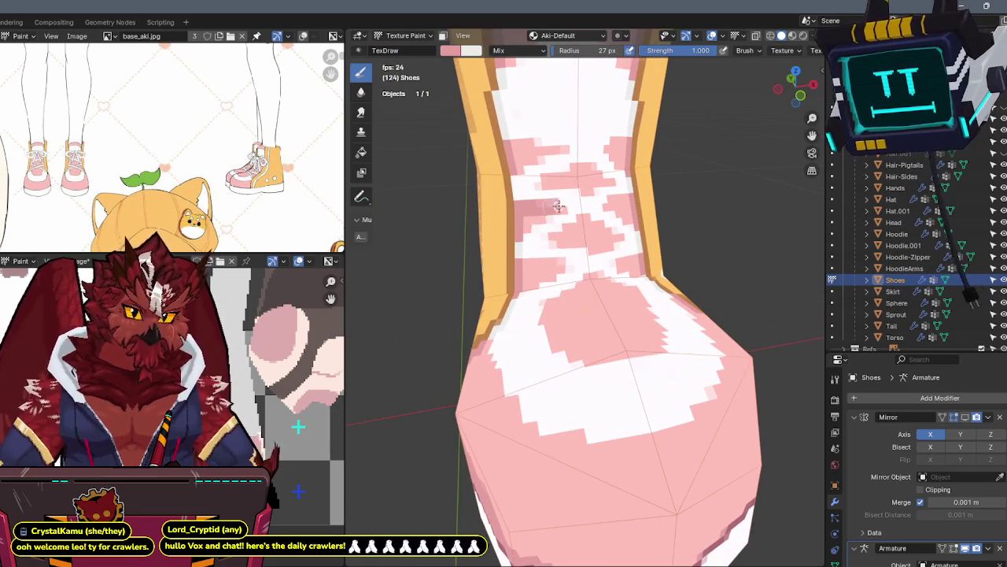
pyautogui.moveTo(561, 200)
pyautogui.mouseDown(button='middle')
pyautogui.moveTo(551, 199)
pyautogui.moveTo(574, 216)
pyautogui.mouseUp(button='middle')
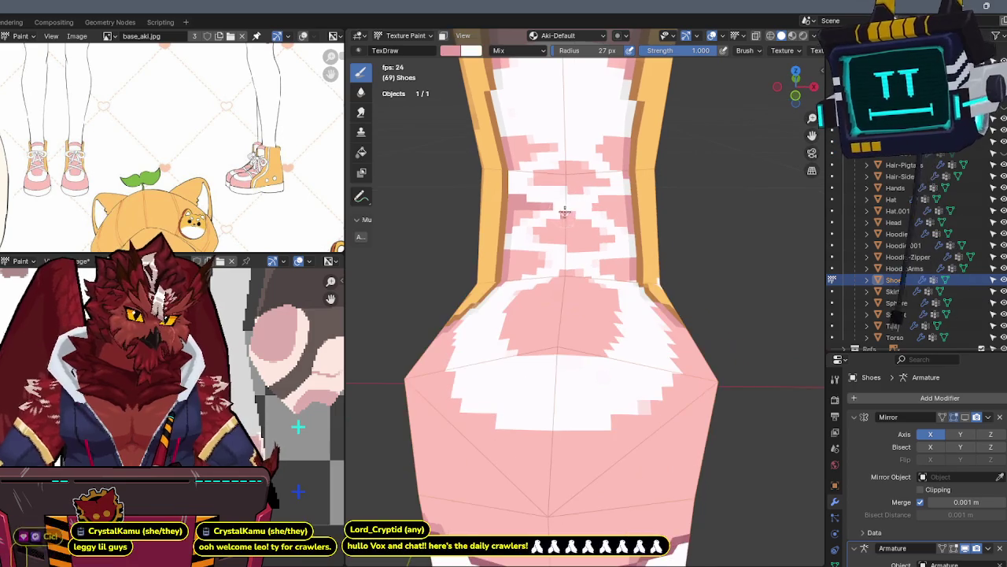
pyautogui.moveTo(574, 217); pyautogui.dragTo(568, 218)
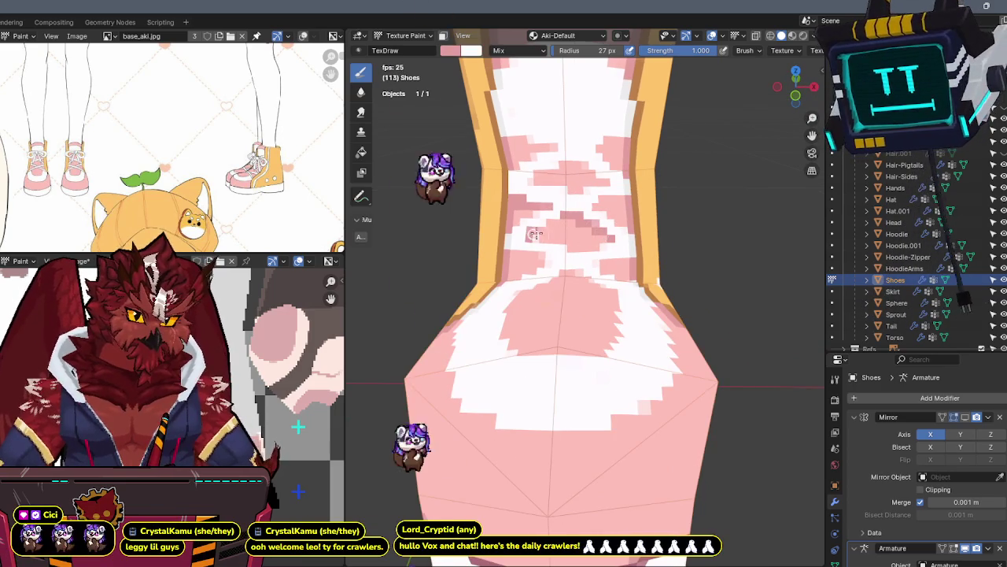
pyautogui.moveTo(570, 218); pyautogui.dragTo(554, 261, button='middle')
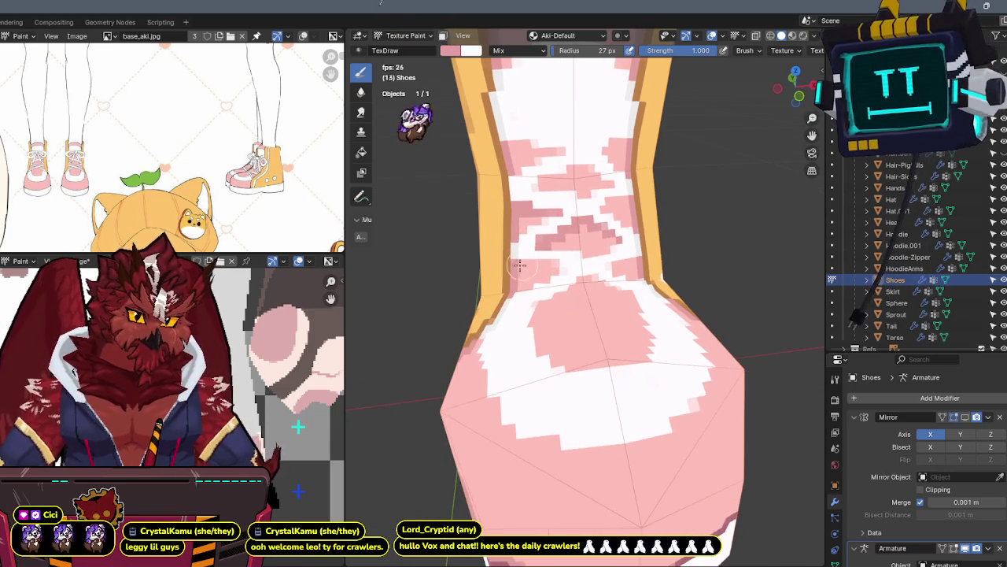
pyautogui.moveTo(617, 256); pyautogui.dragTo(613, 269, button='middle')
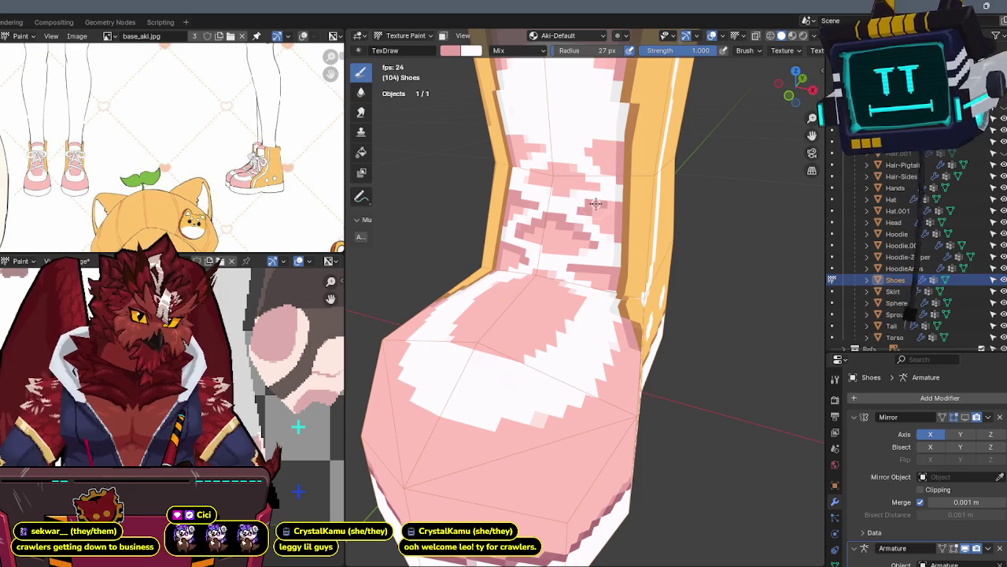
pyautogui.moveTo(612, 203); pyautogui.dragTo(611, 198, button='middle')
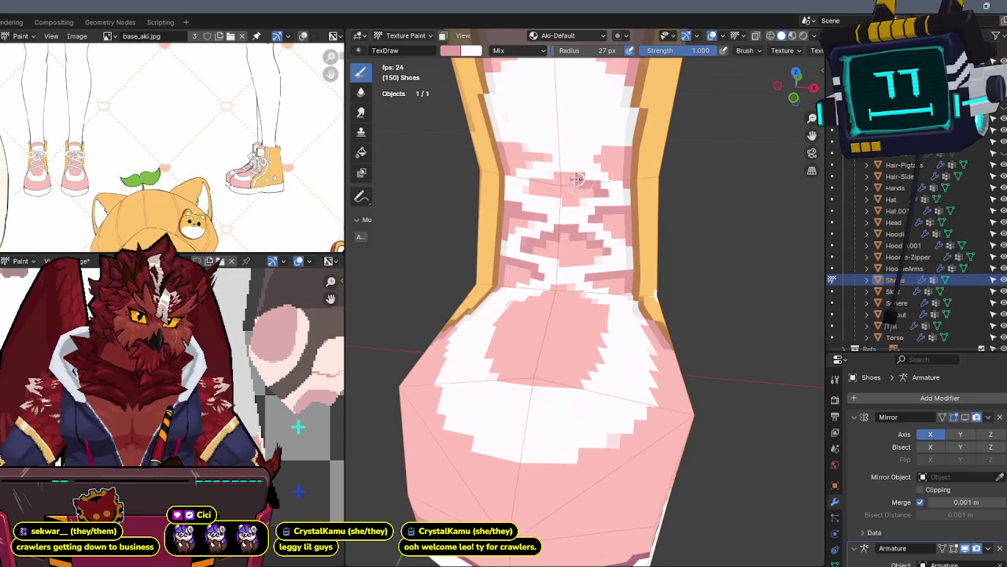
pyautogui.moveTo(555, 177); pyautogui.dragTo(572, 185)
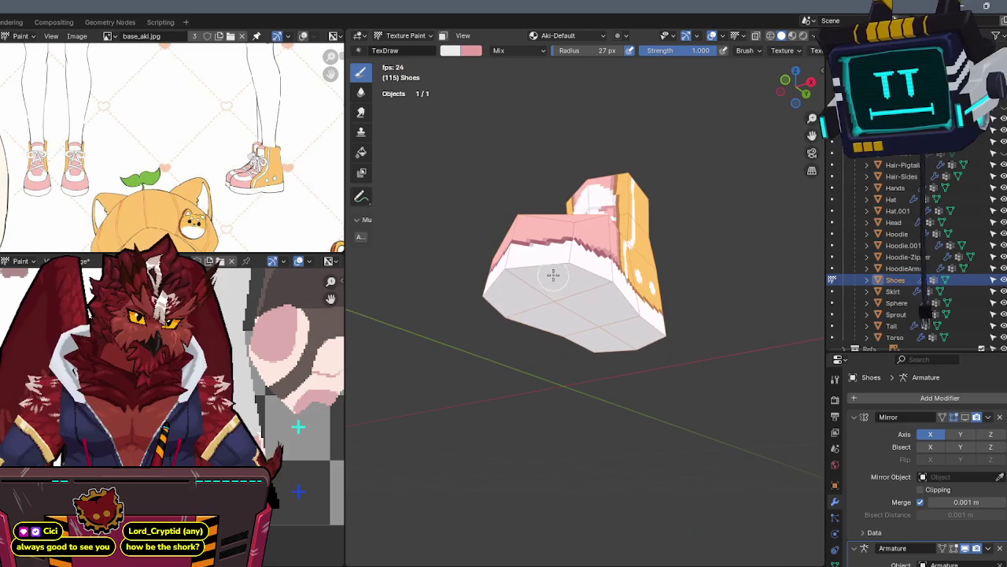
# Set the paint colour to a pale grey: hue 0.833, saturation 0.014, value 0.843
pyautogui.click(453, 52)
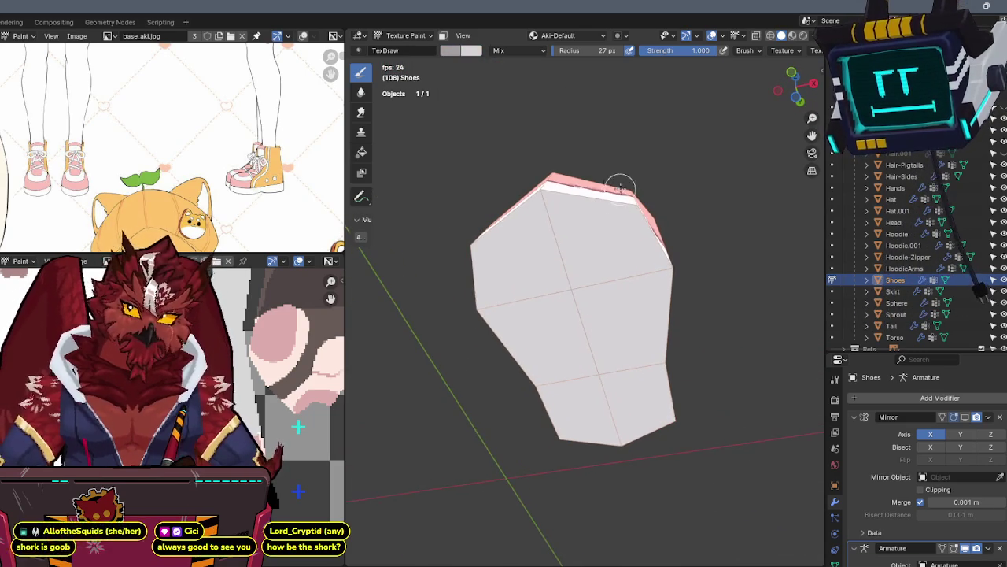
# Paint grey outlines on the sole: an arched band across the toe and a rounded heel rectangle
pyautogui.moveTo(558, 196); pyautogui.dragTo(503, 249)
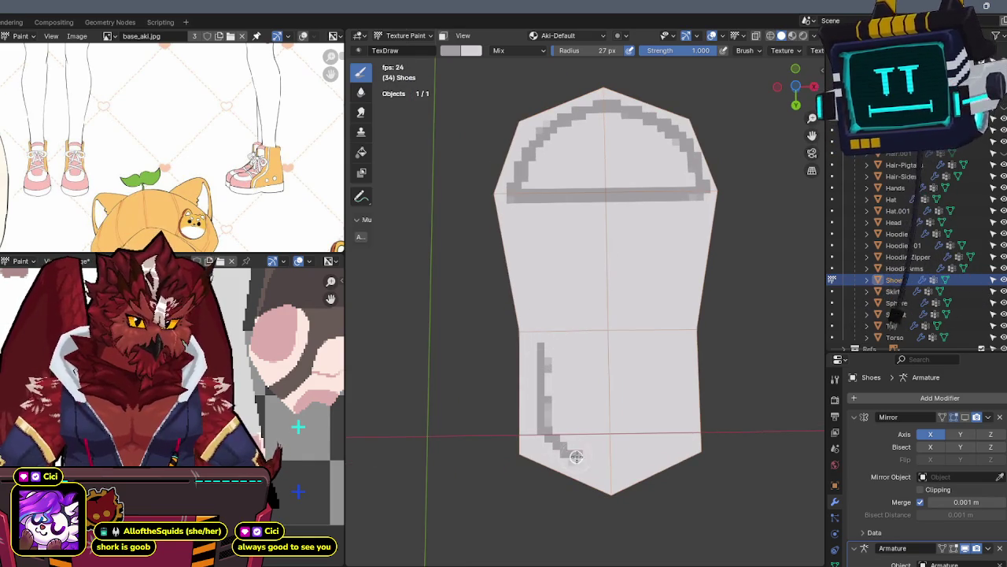
pyautogui.moveTo(665, 453); pyautogui.dragTo(621, 473)
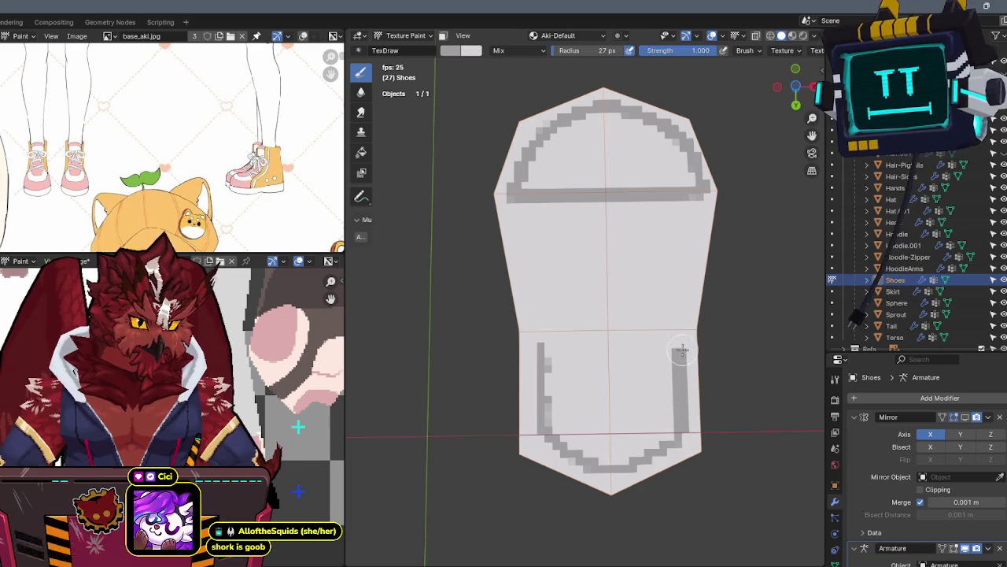
pyautogui.moveTo(681, 346); pyautogui.dragTo(541, 346)
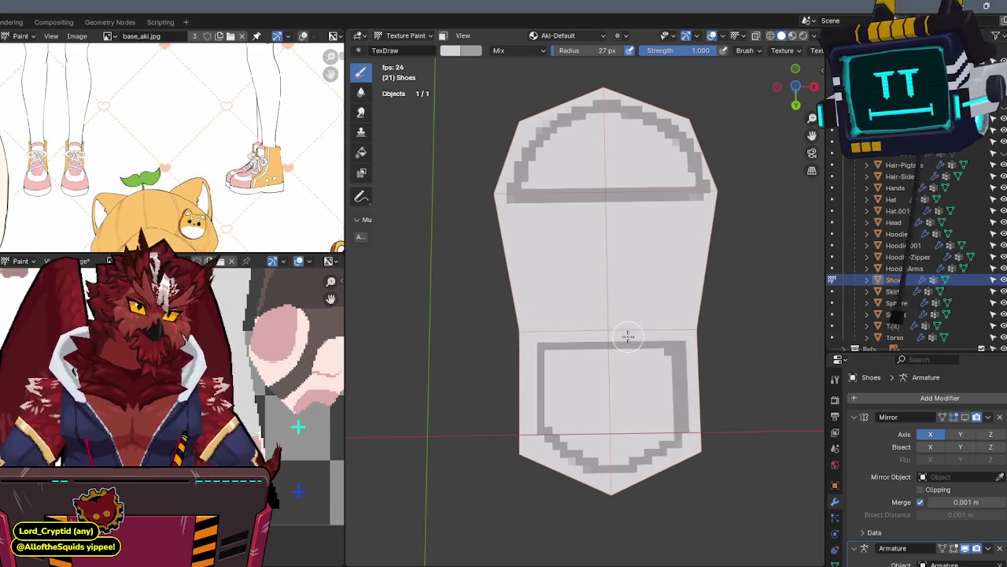
# Paint horizontal grey tread lines inside the heel outline and clean up its smudge
pyautogui.press('x')
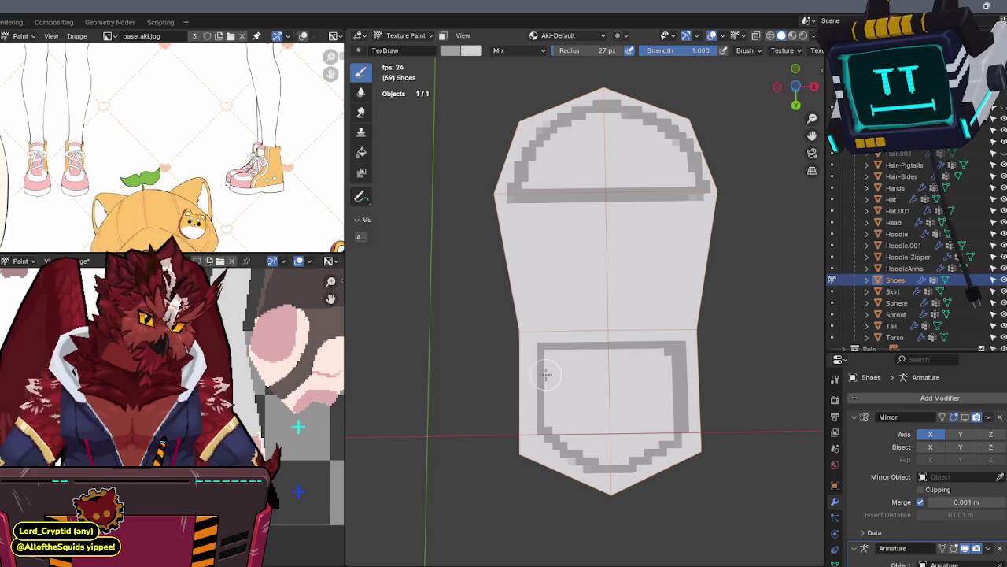
pyautogui.moveTo(605, 371); pyautogui.dragTo(672, 372)
pyautogui.press('x')
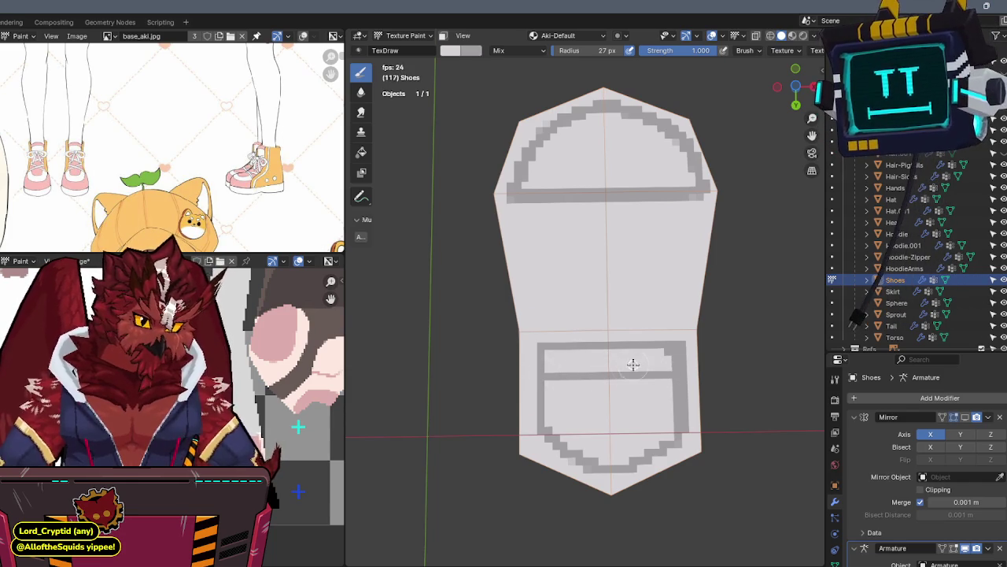
pyautogui.moveTo(543, 405); pyautogui.dragTo(603, 405)
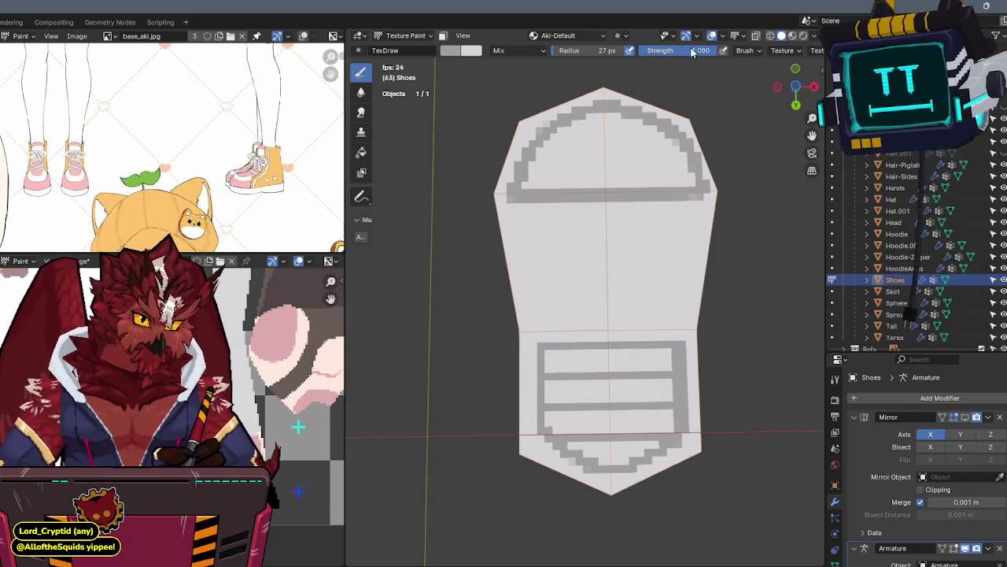
pyautogui.press('x')
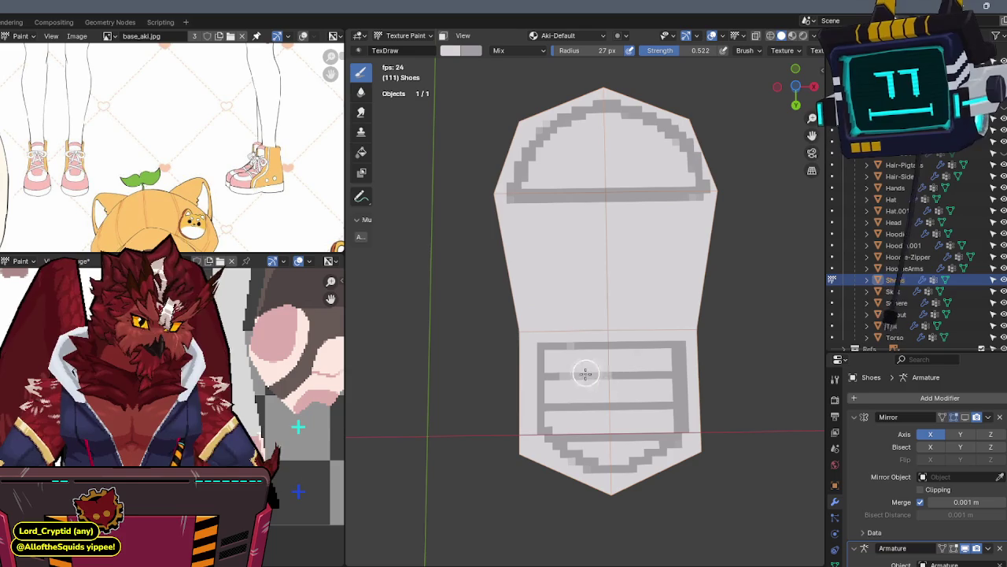
pyautogui.moveTo(596, 359)
pyautogui.mouseDown()
pyautogui.moveTo(590, 380)
pyautogui.moveTo(639, 407)
pyautogui.moveTo(645, 377)
pyautogui.mouseUp()
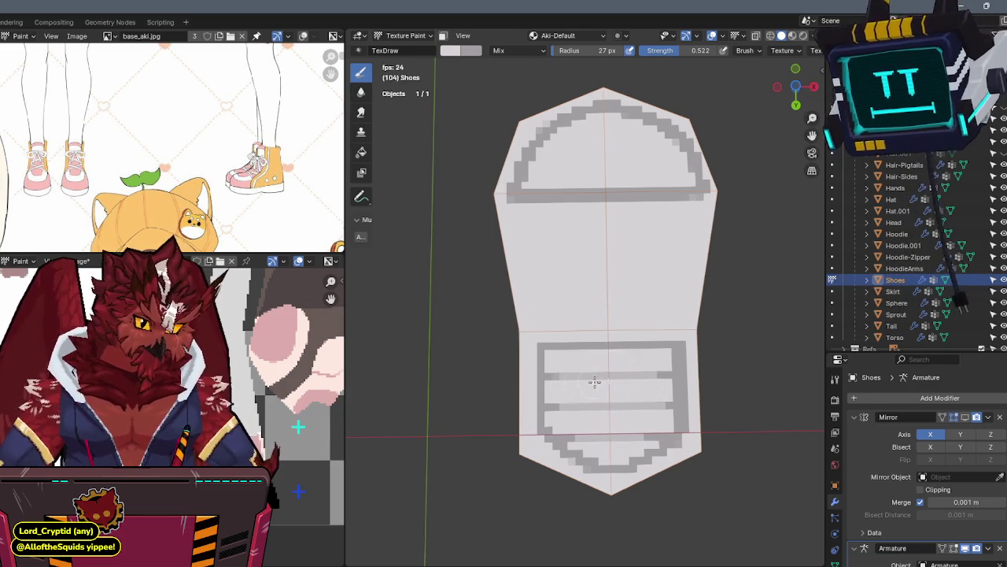
# Add stripes across the toe band and raise the brush strength
pyautogui.moveTo(525, 170); pyautogui.dragTo(622, 171)
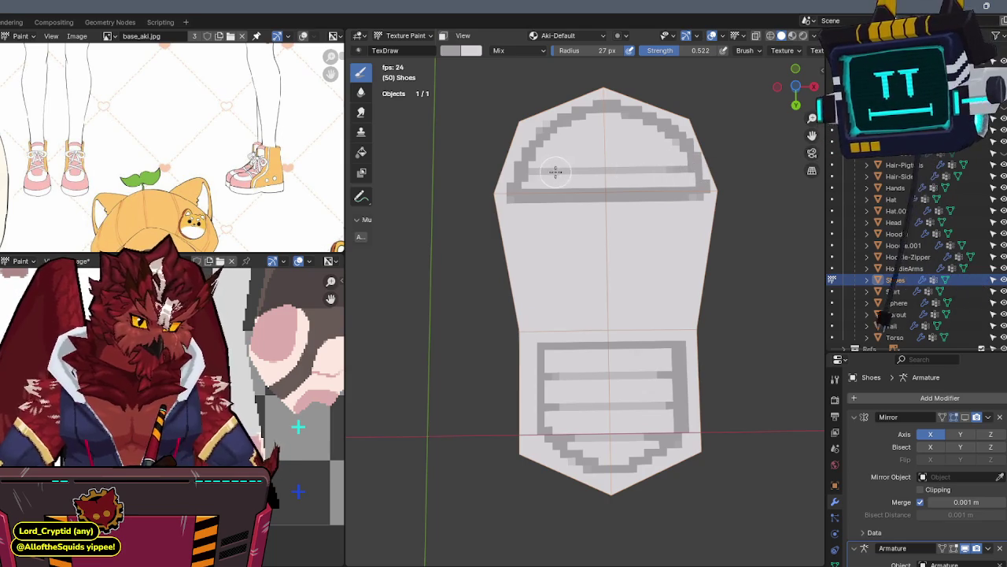
pyautogui.moveTo(539, 144); pyautogui.dragTo(639, 142)
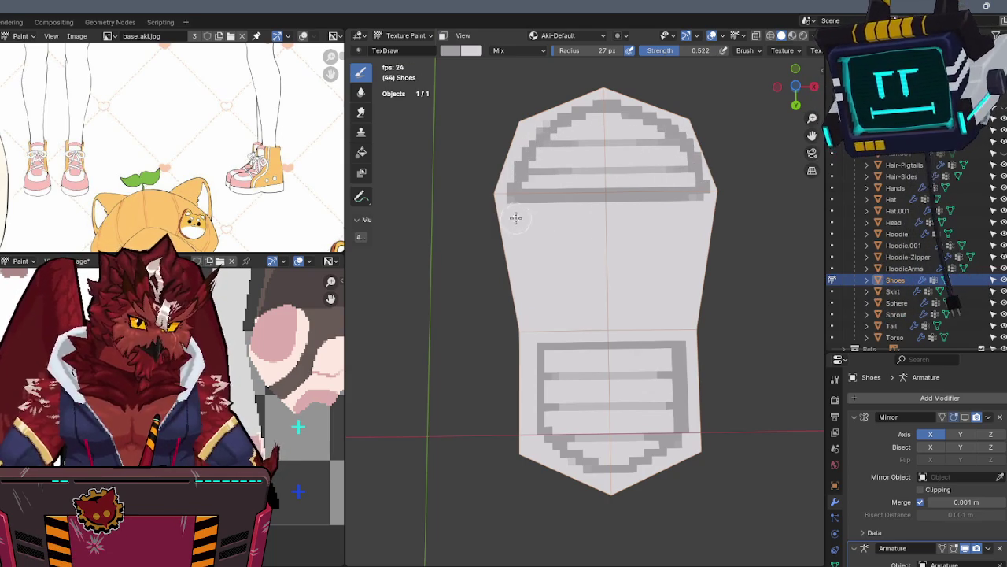
pyautogui.moveTo(704, 51); pyautogui.dragTo(724, 52)
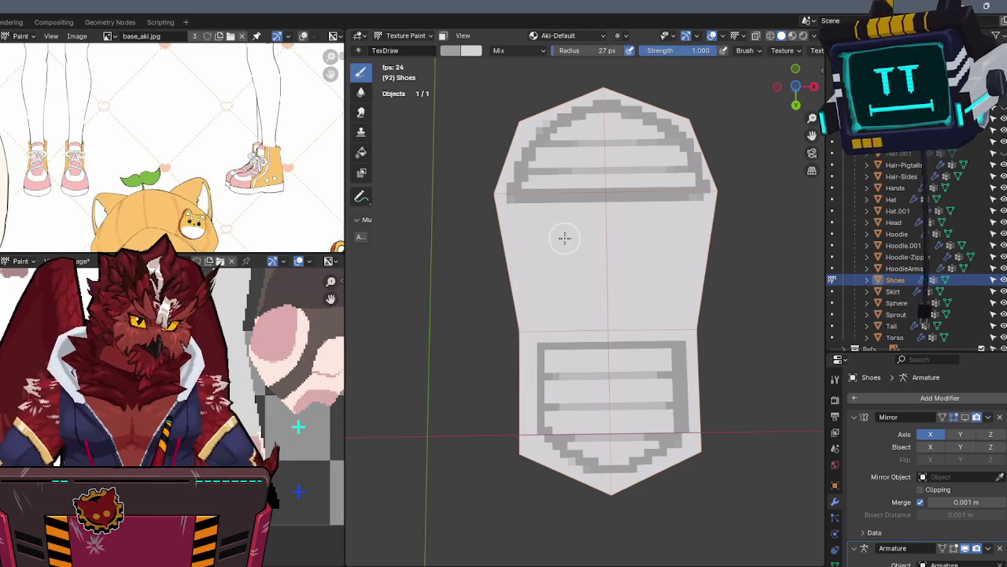
# Outline a middle tread block on the sole, fill it with grey stripes, and lower the strength
pyautogui.moveTo(539, 294)
pyautogui.mouseDown()
pyautogui.moveTo(540, 315)
pyautogui.moveTo(608, 318)
pyautogui.mouseUp()
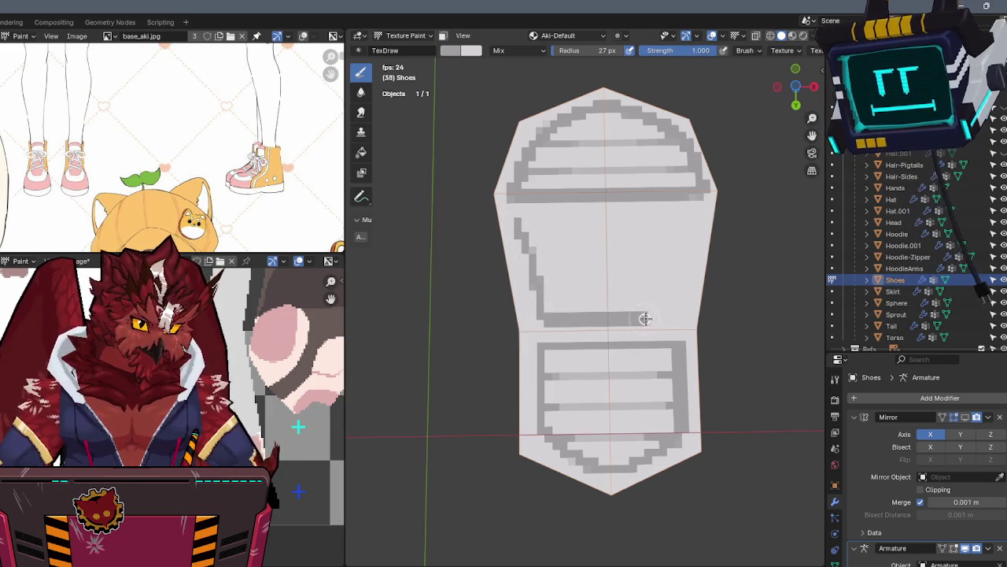
pyautogui.moveTo(681, 317); pyautogui.dragTo(682, 295)
pyautogui.moveTo(690, 242)
pyautogui.mouseDown()
pyautogui.moveTo(697, 222)
pyautogui.moveTo(529, 221)
pyautogui.moveTo(689, 250)
pyautogui.mouseUp()
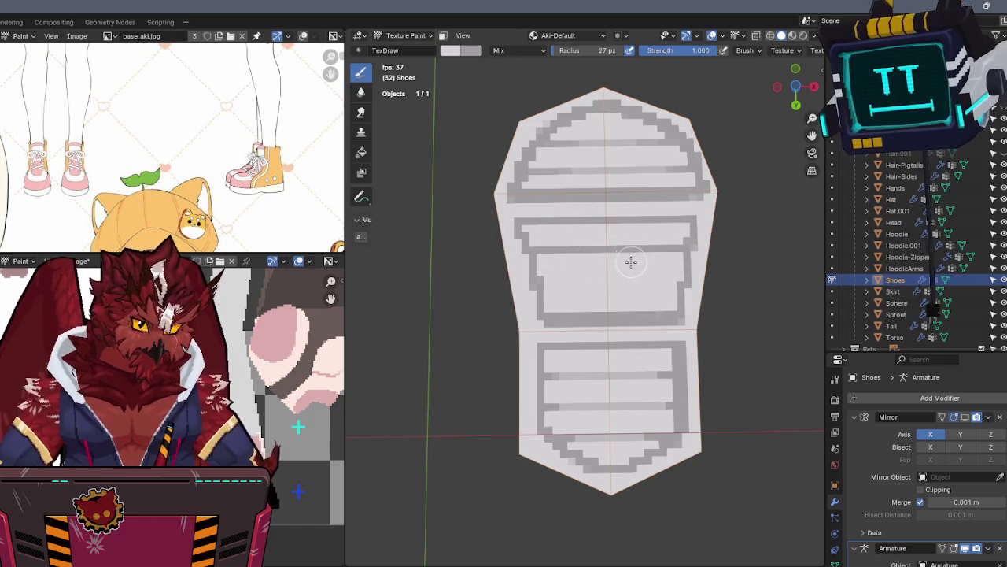
pyautogui.moveTo(611, 282); pyautogui.dragTo(674, 284)
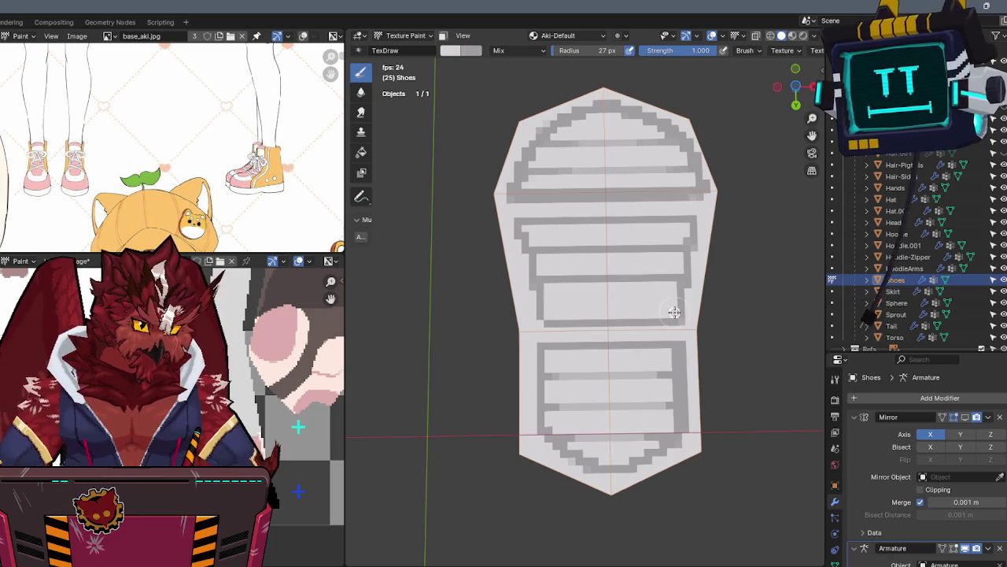
pyautogui.moveTo(643, 303); pyautogui.dragTo(594, 302)
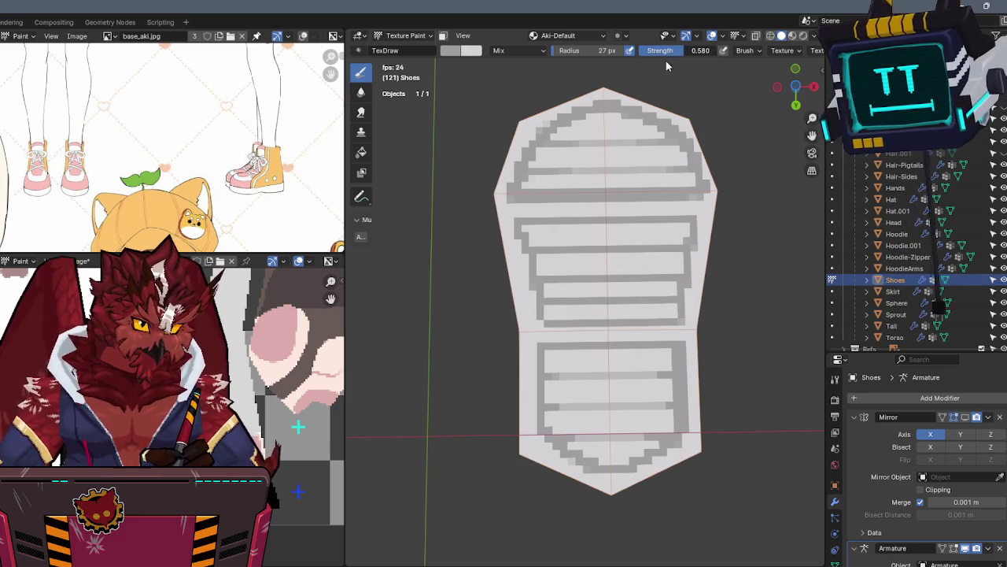
pyautogui.moveTo(665, 52); pyautogui.dragTo(649, 52)
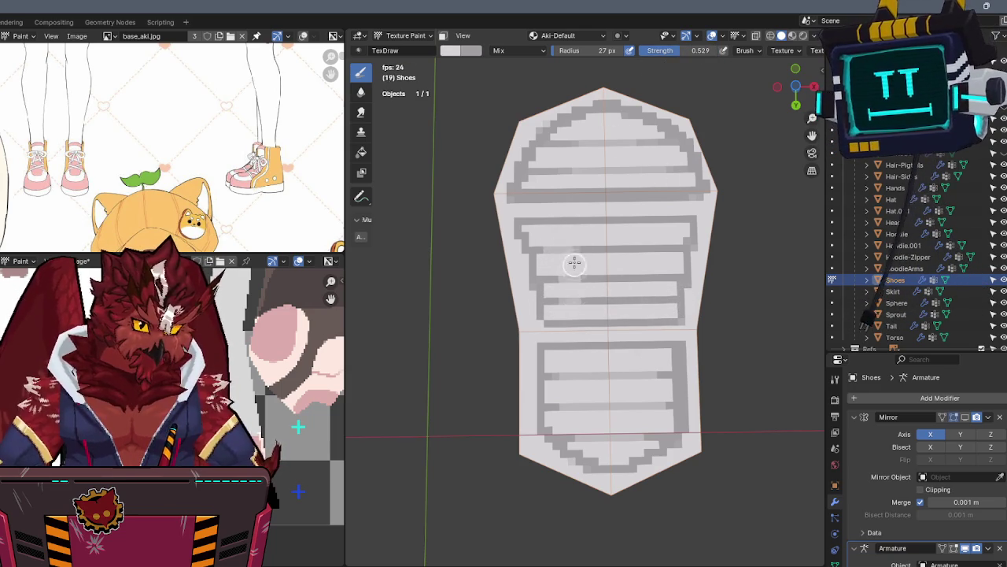
# Switch from Texture Paint to Object Mode and exit local view to show the whole character
pyautogui.moveTo(651, 286)
pyautogui.mouseDown(button='middle')
pyautogui.moveTo(590, 248)
pyautogui.moveTo(590, 275)
pyautogui.moveTo(637, 323)
pyautogui.moveTo(656, 305)
pyautogui.moveTo(531, 305)
pyautogui.moveTo(653, 283)
pyautogui.moveTo(723, 287)
pyautogui.moveTo(681, 315)
pyautogui.moveTo(685, 279)
pyautogui.mouseUp(button='middle')
pyautogui.hotkey('ctrl', 'Tab')
pyautogui.click(537, 282)
pyautogui.press('KP_Divide')
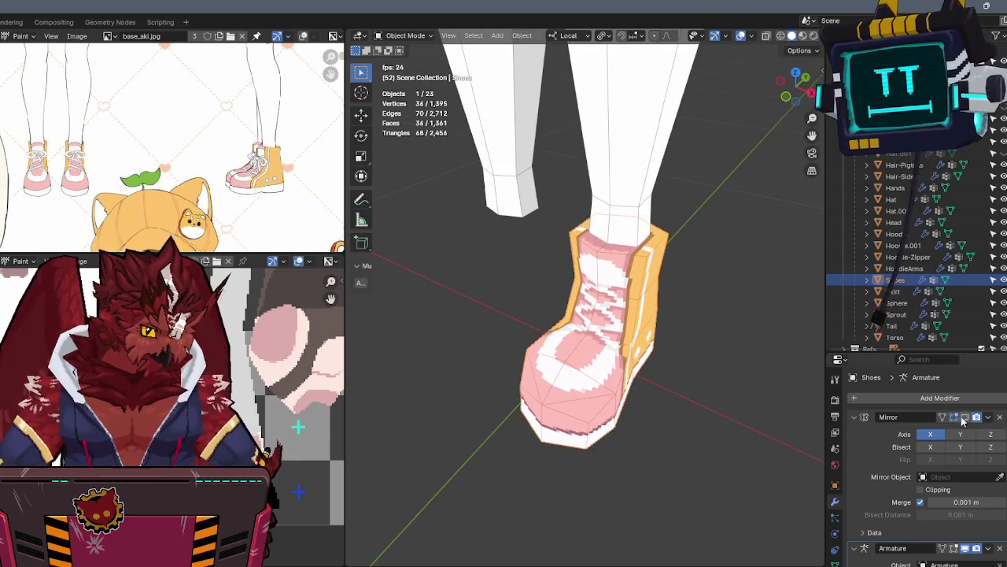
# Enable the Mirror modifier in the viewport, deselect, hide overlays and frame the character from the front
pyautogui.click(965, 417)
pyautogui.scroll(-2, 690, 330)
pyautogui.click(662, 343)
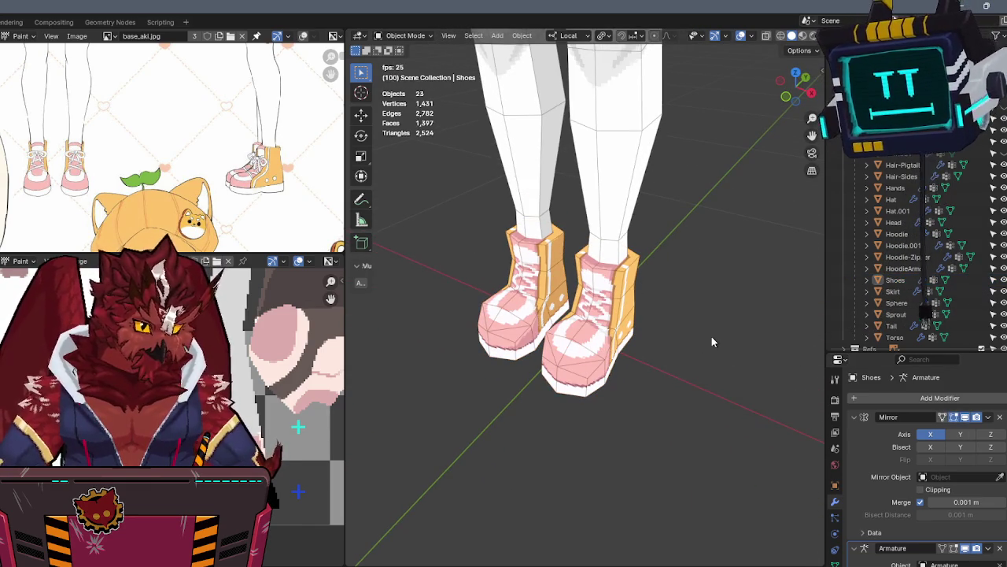
pyautogui.scroll(-2, 654, 250)
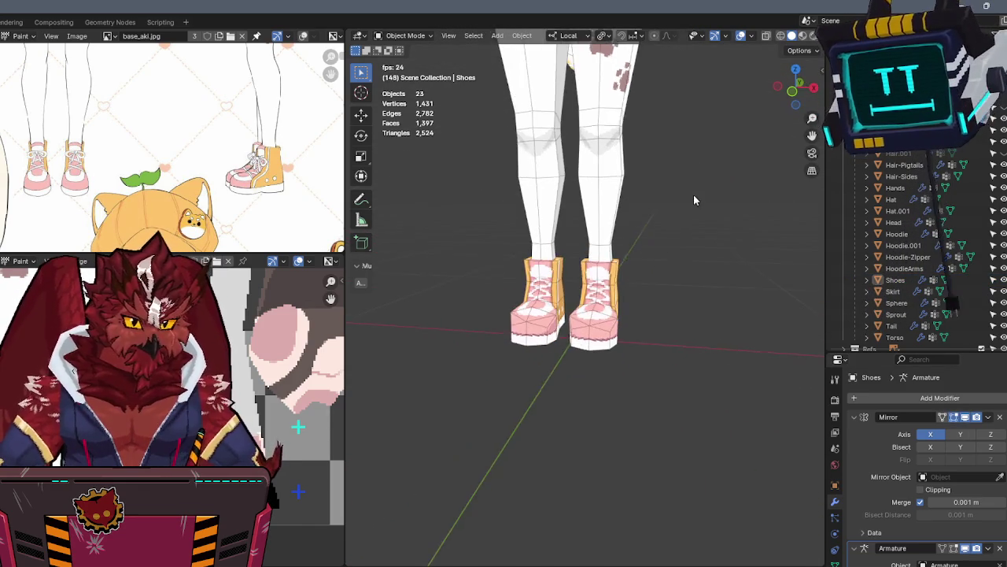
pyautogui.moveTo(693, 197); pyautogui.dragTo(698, 396, button='middle')
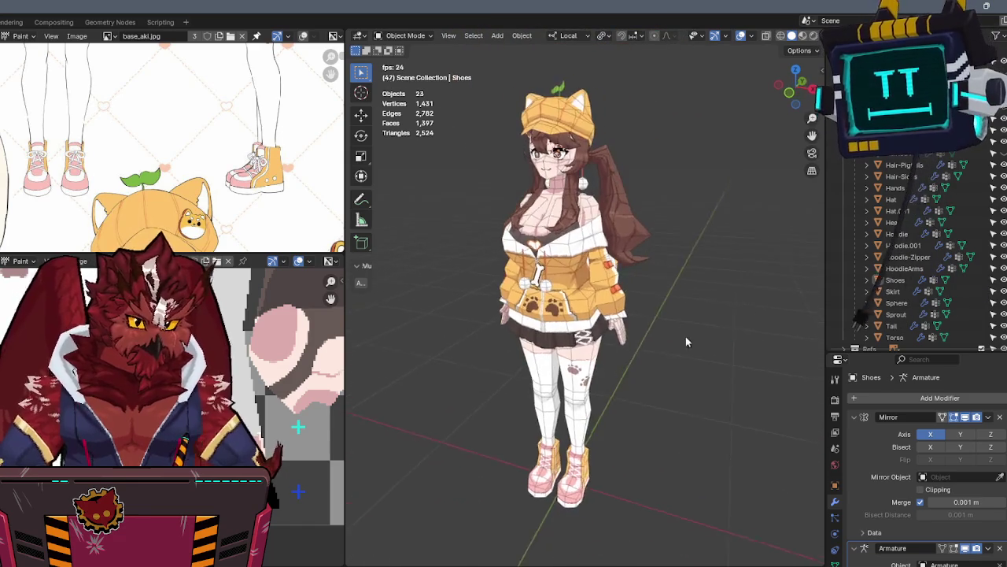
pyautogui.hotkey('shift', 'alt', 'z')
pyautogui.moveTo(617, 346)
pyautogui.mouseDown(button='middle')
pyautogui.moveTo(682, 266)
pyautogui.moveTo(697, 300)
pyautogui.moveTo(688, 272)
pyautogui.moveTo(585, 256)
pyautogui.moveTo(628, 279)
pyautogui.mouseUp(button='middle')
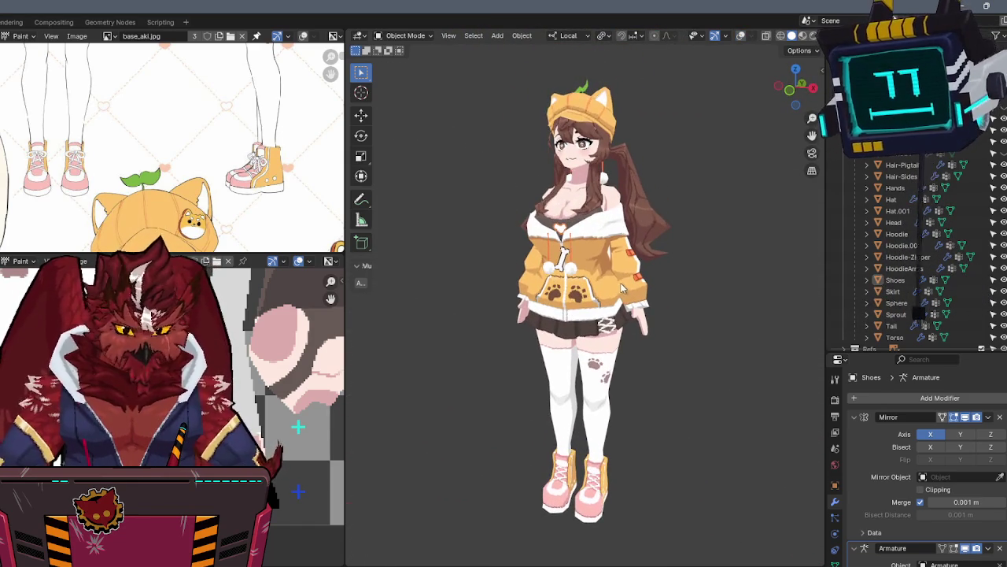
pyautogui.press('KP_1')
pyautogui.scroll(1, 614, 258)
pyautogui.scroll(1, 613, 258)
pyautogui.scroll(1, 613, 240)
pyautogui.scroll(1, 613, 222)
pyautogui.moveTo(118, 142); pyautogui.dragTo(307, 130, button='middle')
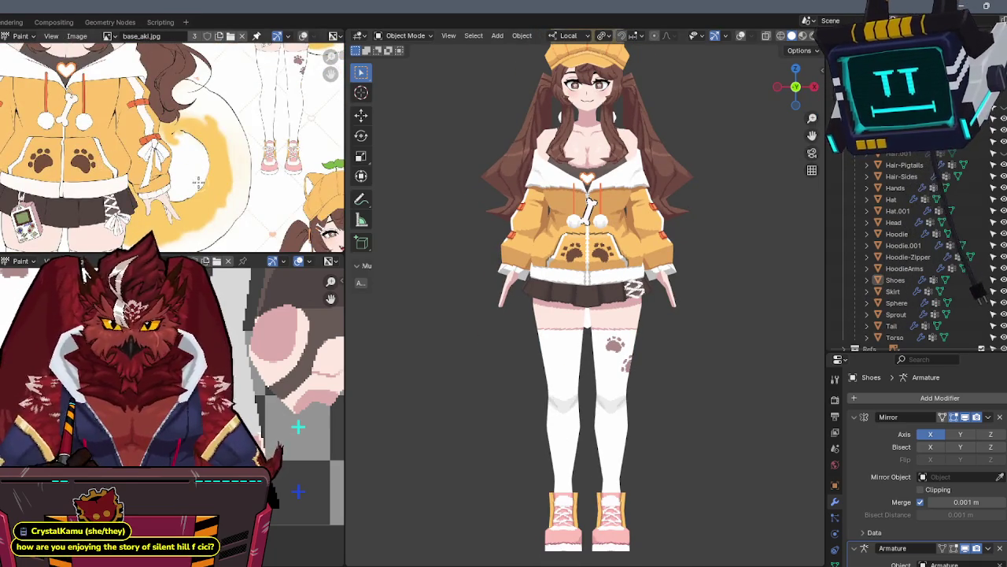
pyautogui.scroll(1, 202, 179)
pyautogui.scroll(1, 202, 180)
pyautogui.scroll(1, 196, 157)
pyautogui.moveTo(197, 158)
pyautogui.mouseDown(button='middle')
pyautogui.moveTo(189, 104)
pyautogui.moveTo(188, 236)
pyautogui.mouseUp(button='middle')
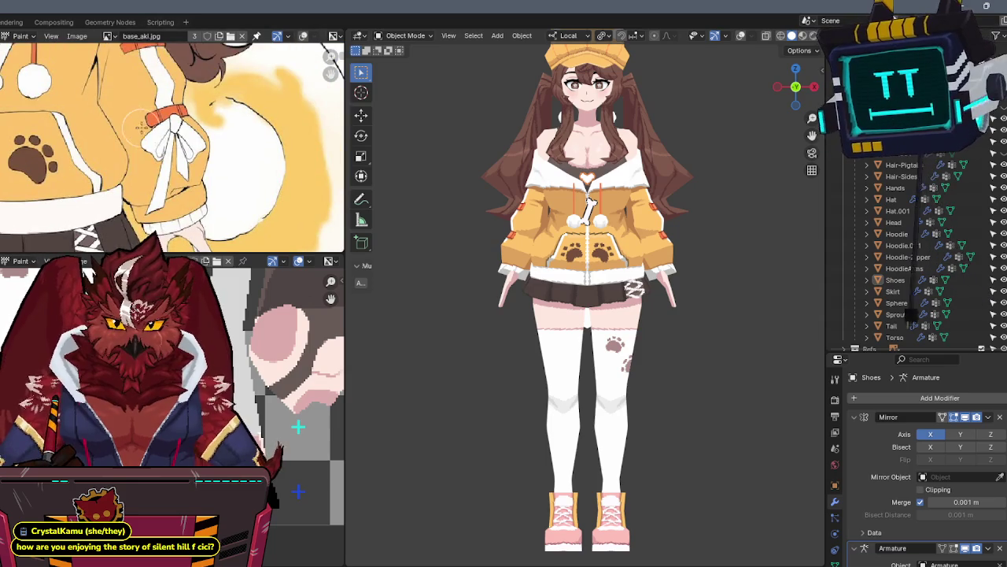
pyautogui.scroll(-2, 142, 126)
pyautogui.moveTo(141, 126); pyautogui.dragTo(206, 142, button='middle')
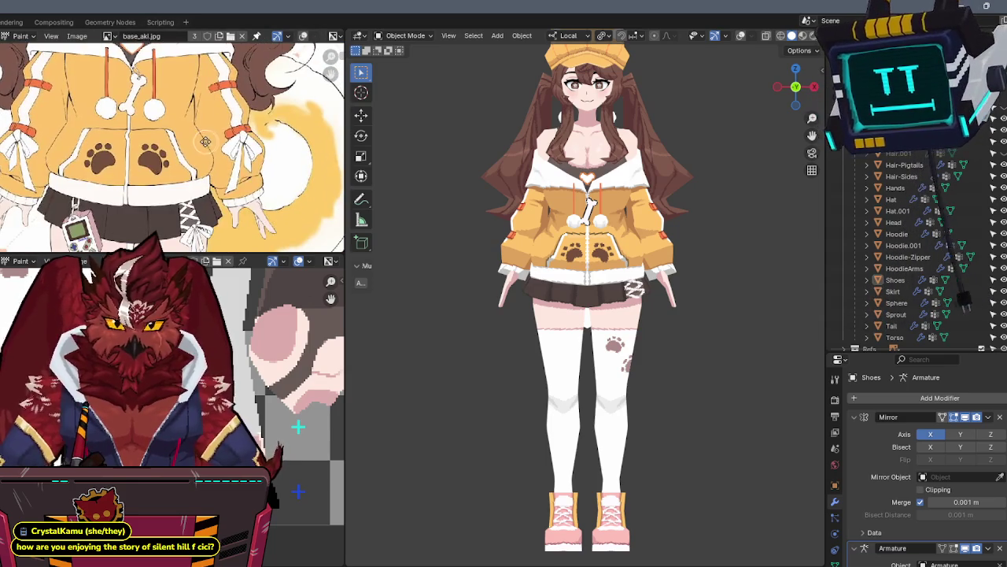
pyautogui.moveTo(263, 171)
pyautogui.mouseDown(button='middle')
pyautogui.moveTo(177, 250)
pyautogui.moveTo(183, 150)
pyautogui.moveTo(186, 177)
pyautogui.mouseUp(button='middle')
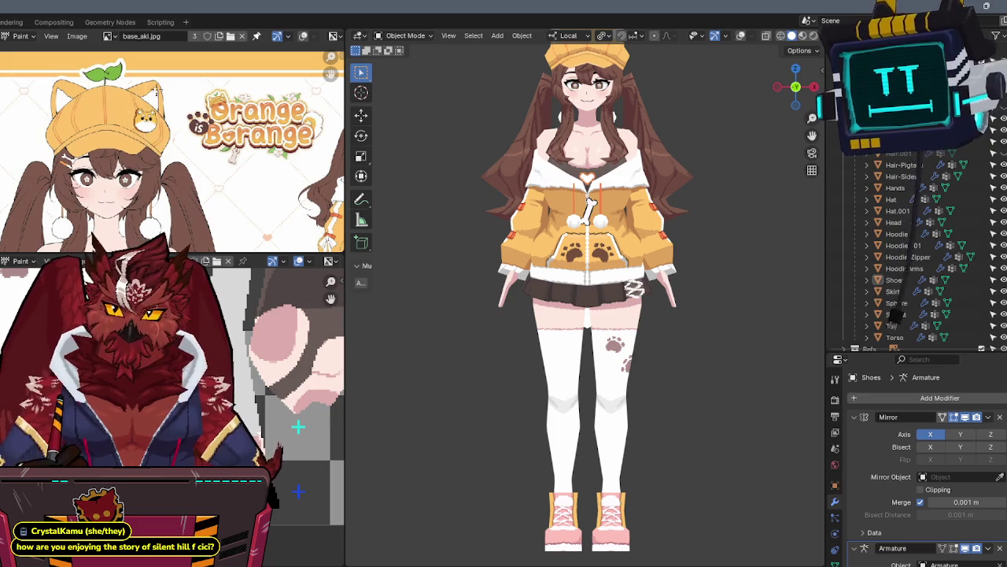
pyautogui.moveTo(158, 138); pyautogui.dragTo(158, 19, button='middle')
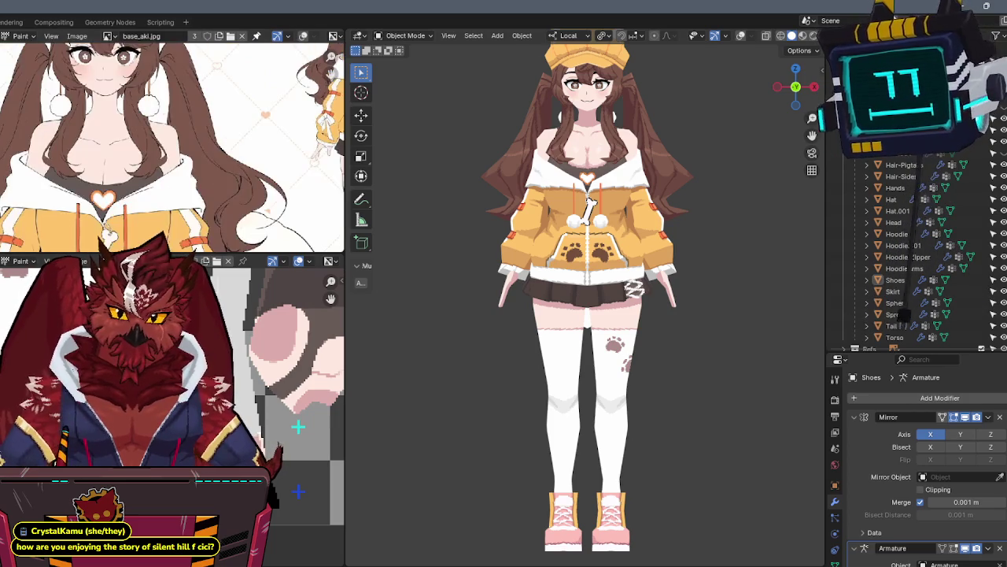
pyautogui.moveTo(174, 219)
pyautogui.mouseDown(button='middle')
pyautogui.moveTo(181, 47)
pyautogui.moveTo(259, 125)
pyautogui.mouseUp(button='middle')
pyautogui.scroll(5, 185, 162)
pyautogui.scroll(-5, 184, 161)
pyautogui.scroll(2, 142, 173)
pyautogui.moveTo(175, 187); pyautogui.dragTo(104, 202, button='middle')
pyautogui.scroll(-3, 143, 117)
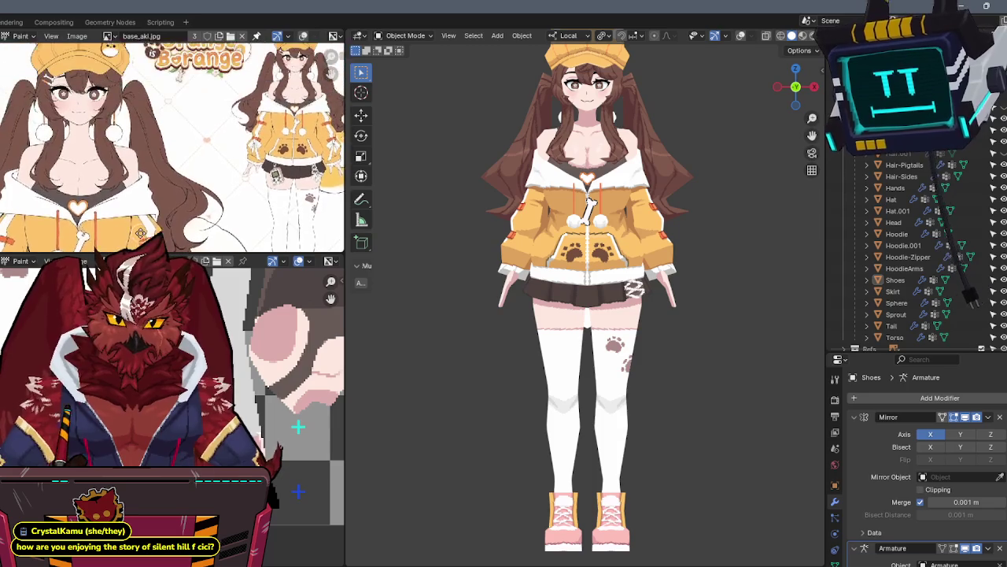
pyautogui.scroll(-1, 100, 204)
pyautogui.scroll(3, 100, 205)
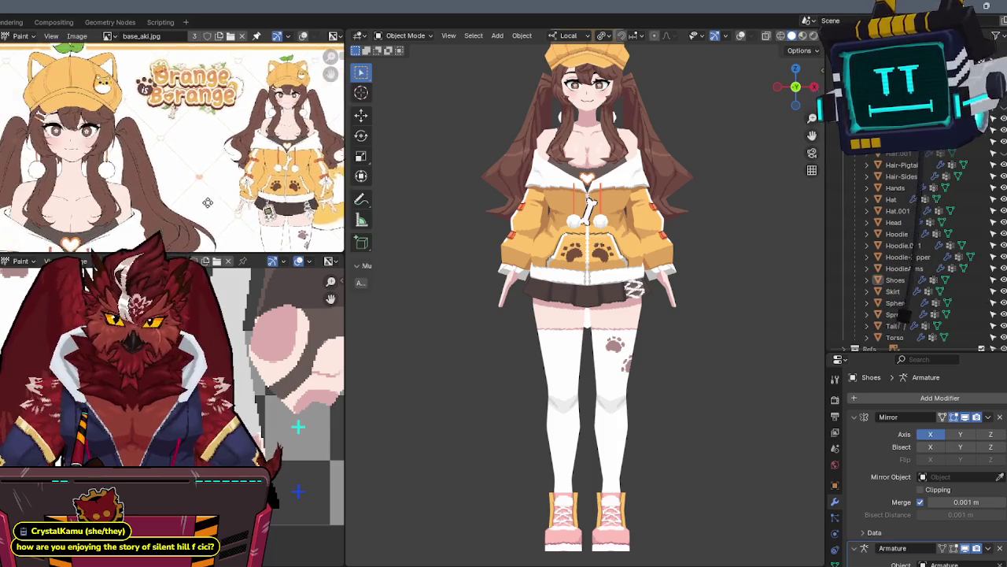
pyautogui.moveTo(100, 204); pyautogui.dragTo(279, 210, button='middle')
pyautogui.scroll(2, 278, 211)
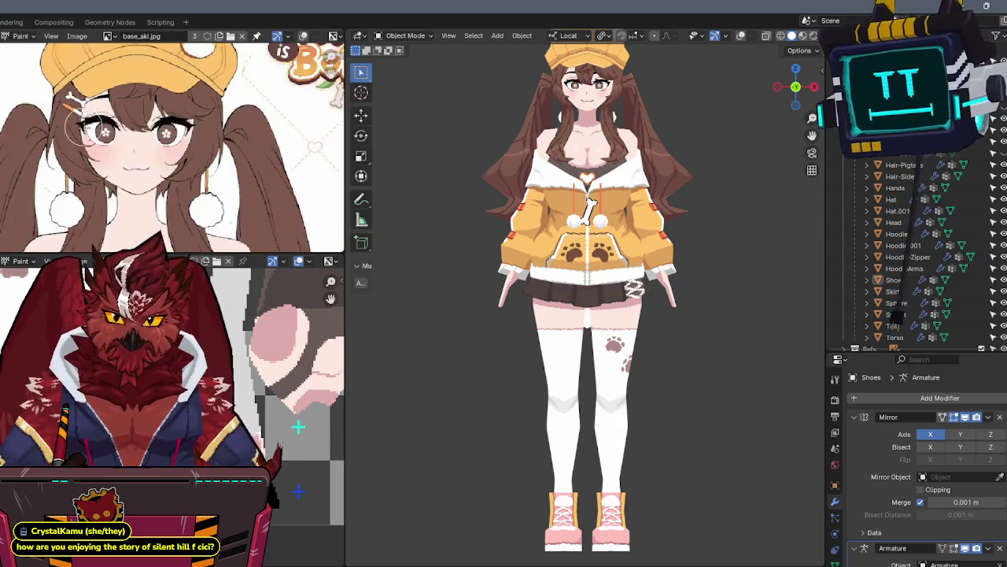
pyautogui.scroll(2, 236, 181)
pyautogui.scroll(1, 219, 160)
pyautogui.scroll(-6, 219, 161)
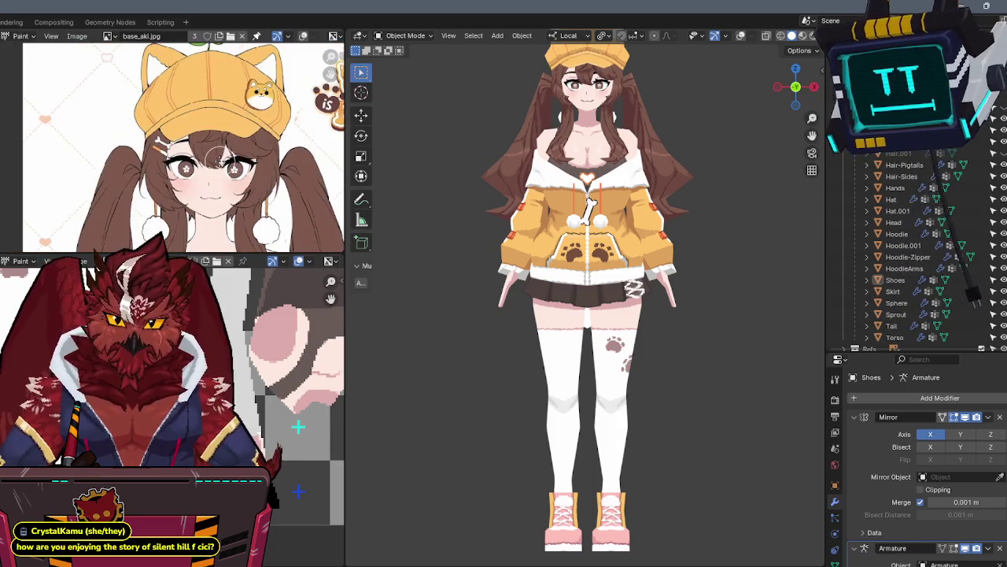
pyautogui.scroll(-2, 217, 158)
pyautogui.scroll(-1, 217, 158)
pyautogui.scroll(1, 118, 158)
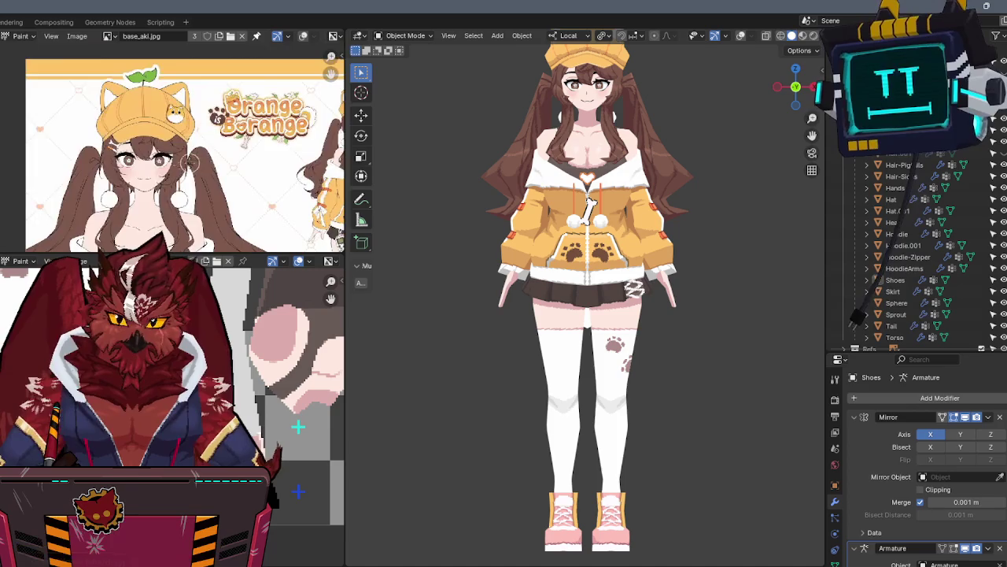
pyautogui.scroll(4, 73, 157)
pyautogui.moveTo(73, 157); pyautogui.dragTo(154, 158, button='middle')
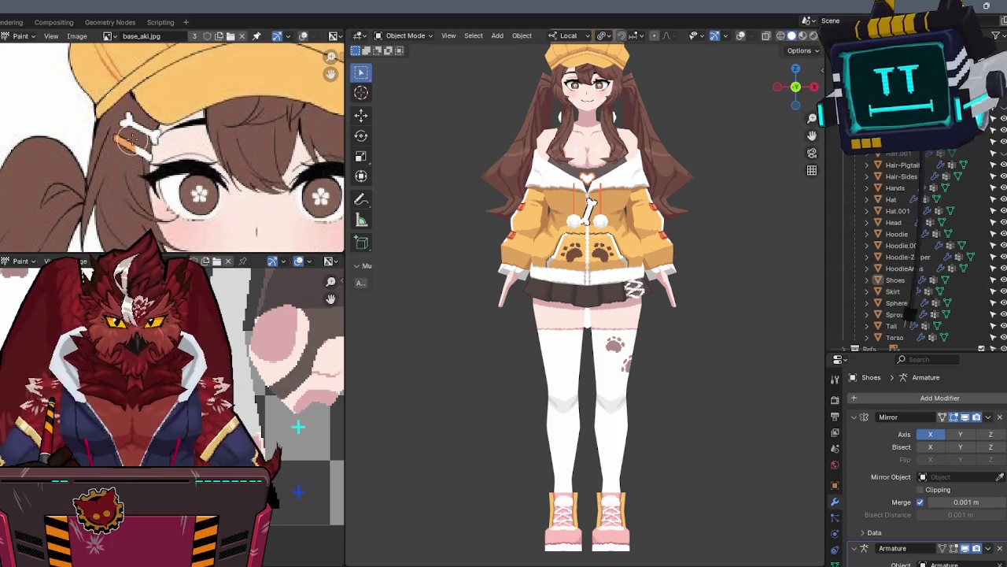
pyautogui.scroll(-2, 182, 164)
pyautogui.scroll(-1, 214, 124)
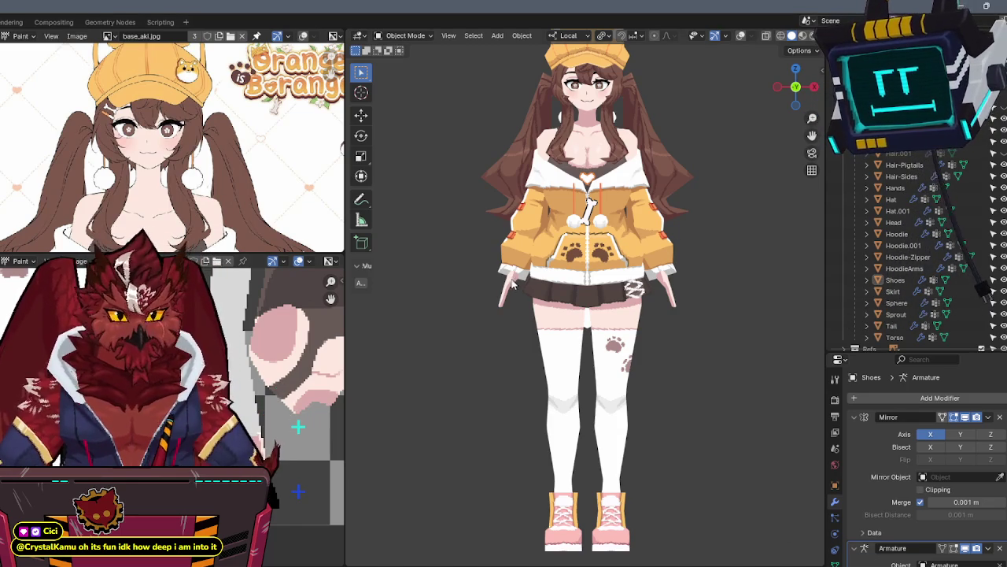
# Orbit to a three-quarter view and move in closer on the character's side
pyautogui.moveTo(512, 289); pyautogui.dragTo(673, 319, button='middle')
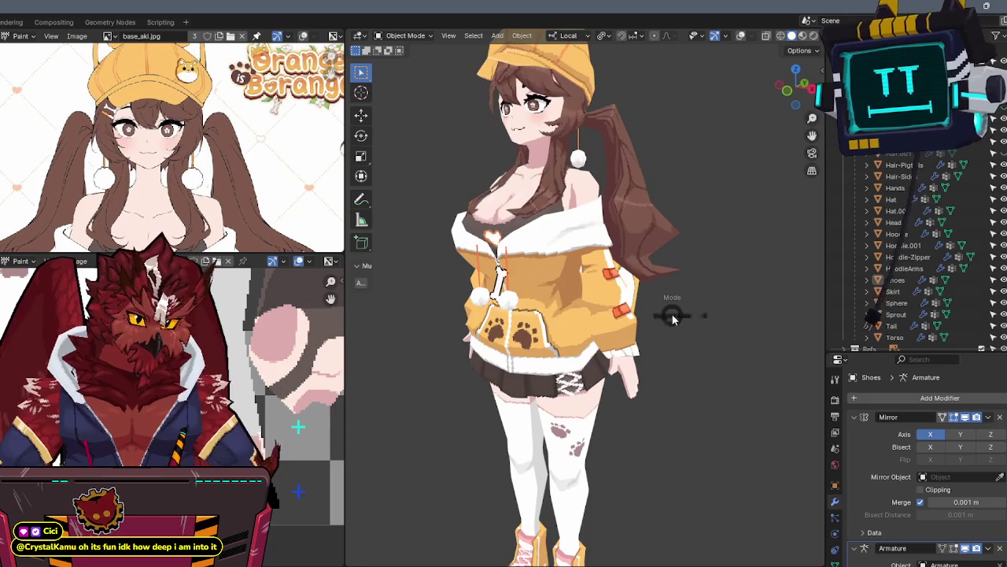
pyautogui.moveTo(682, 280); pyautogui.dragTo(698, 314, button='middle')
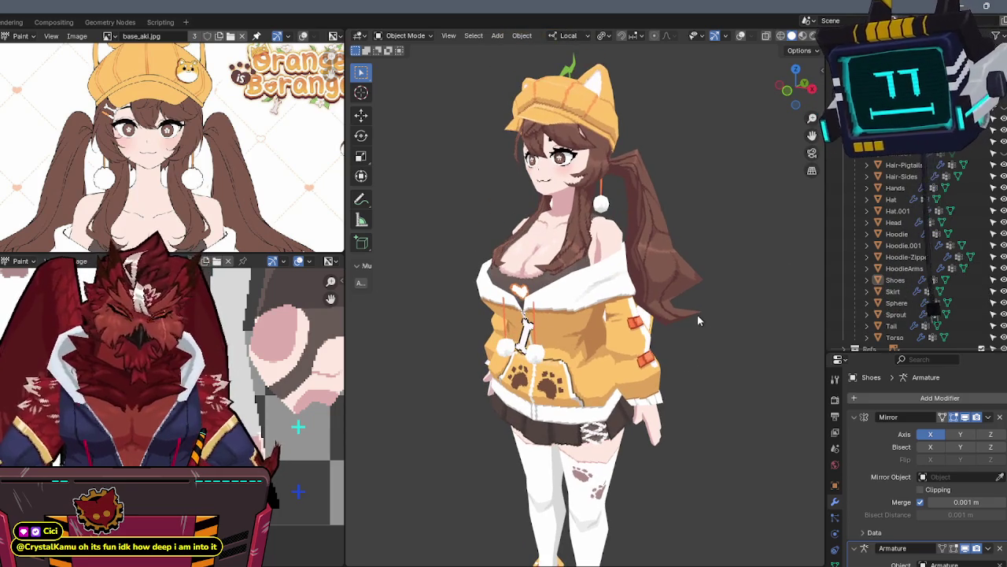